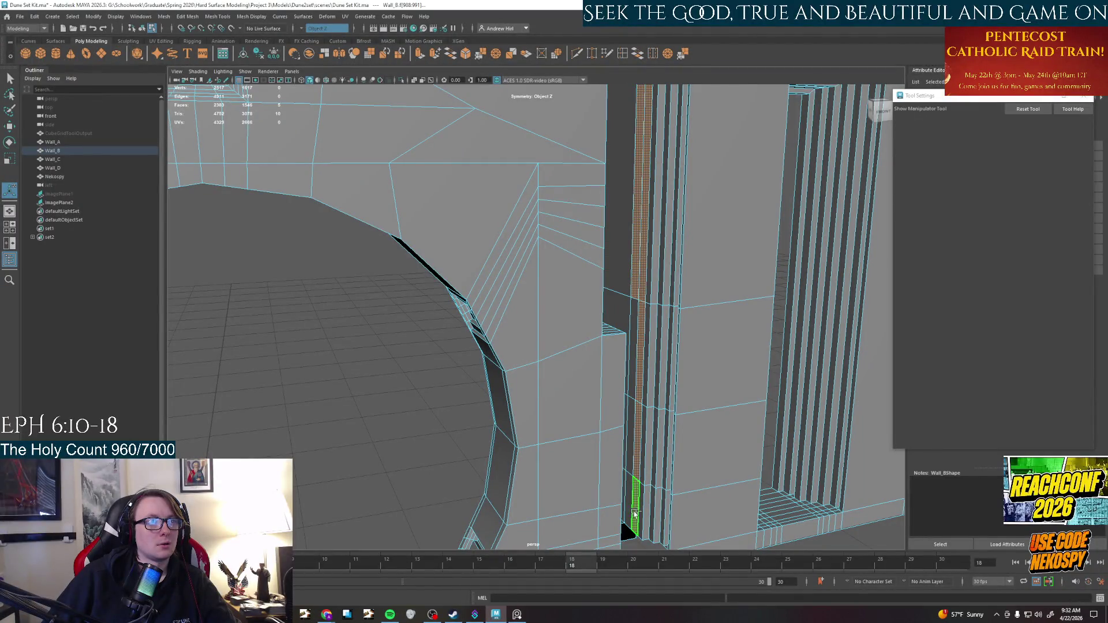
Extrude the door column's two bottom faces outward to a Local Translate Z of about 7.7
left_click(629, 513, "shift")
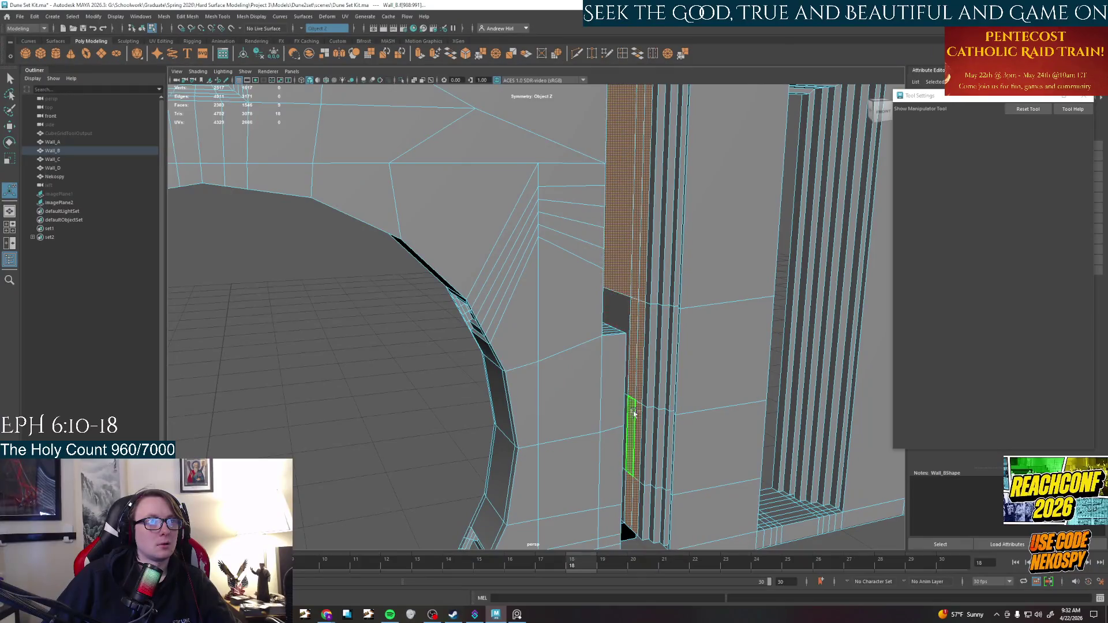
left_click_drag(632, 405, 627, 450, "alt")
left_click(618, 480, "shift")
key("ctrl+e")
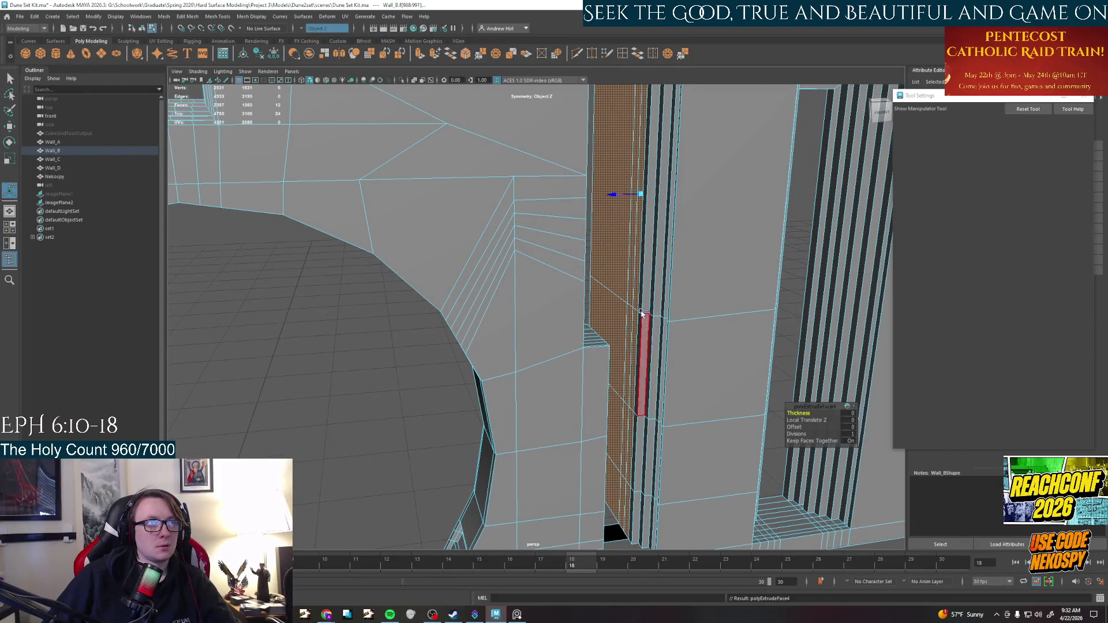
left_click_drag(614, 197, 633, 248)
mouse_move(676, 326)
left_mouse_down("alt")
mouse_move(700, 334)
mouse_move(688, 352)
mouse_move(663, 314)
mouse_move(614, 460)
mouse_move(606, 396)
mouse_move(633, 293)
left_mouse_up("alt")
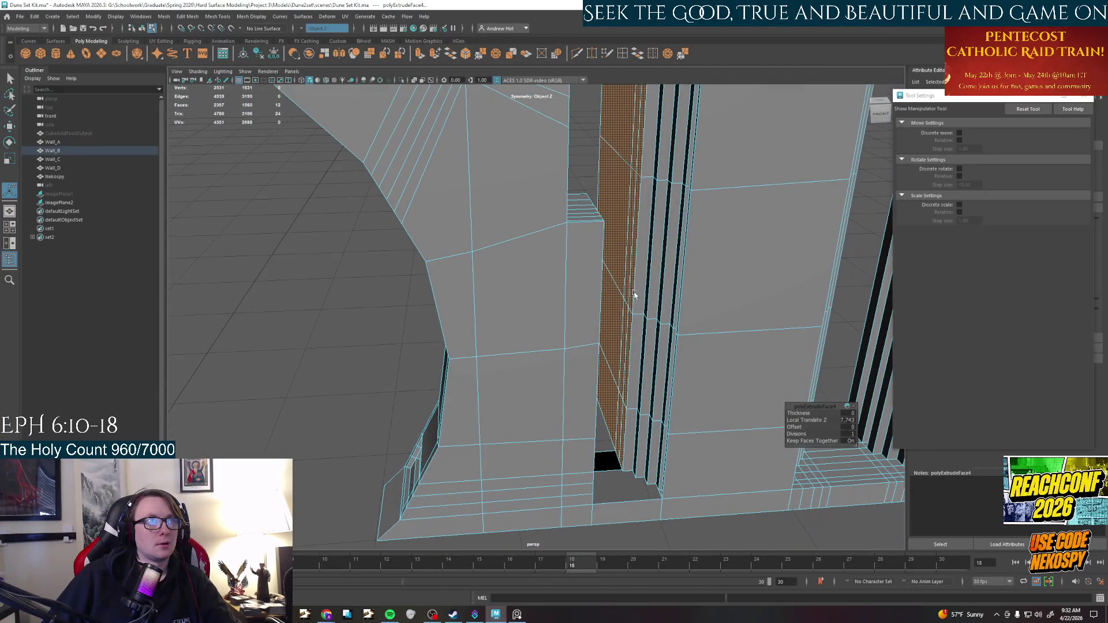
Shift the thin face strip on the frame step slightly along X
key("w")
mouse_move(649, 228)
left_mouse_down("alt")
mouse_move(643, 266)
mouse_move(674, 273)
left_mouse_up("alt")
left_click(673, 270)
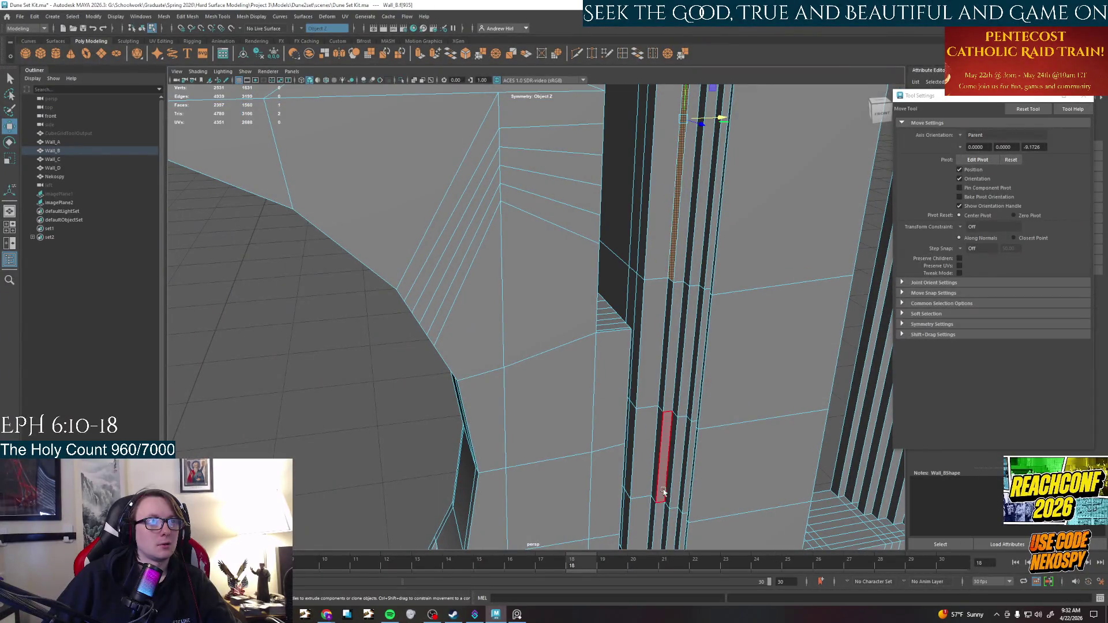
middle_click_drag(684, 310, 685, 299)
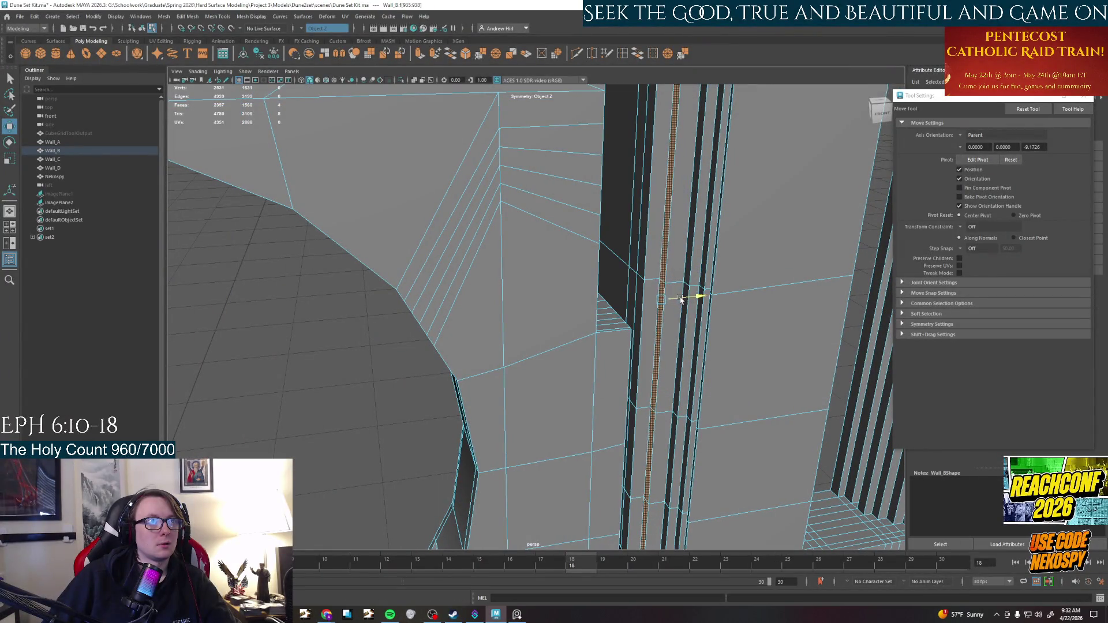
key("q")
left_click(691, 207)
double_click(666, 511, "shift")
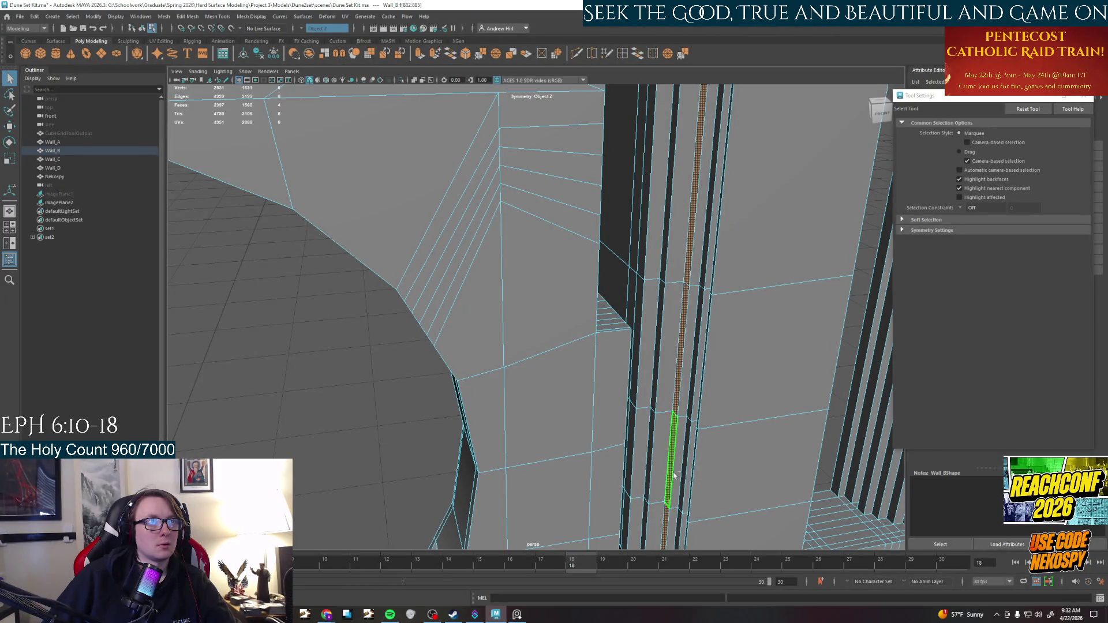
Select the upper and lower frame face strips for moving, then clear the selection
key("w")
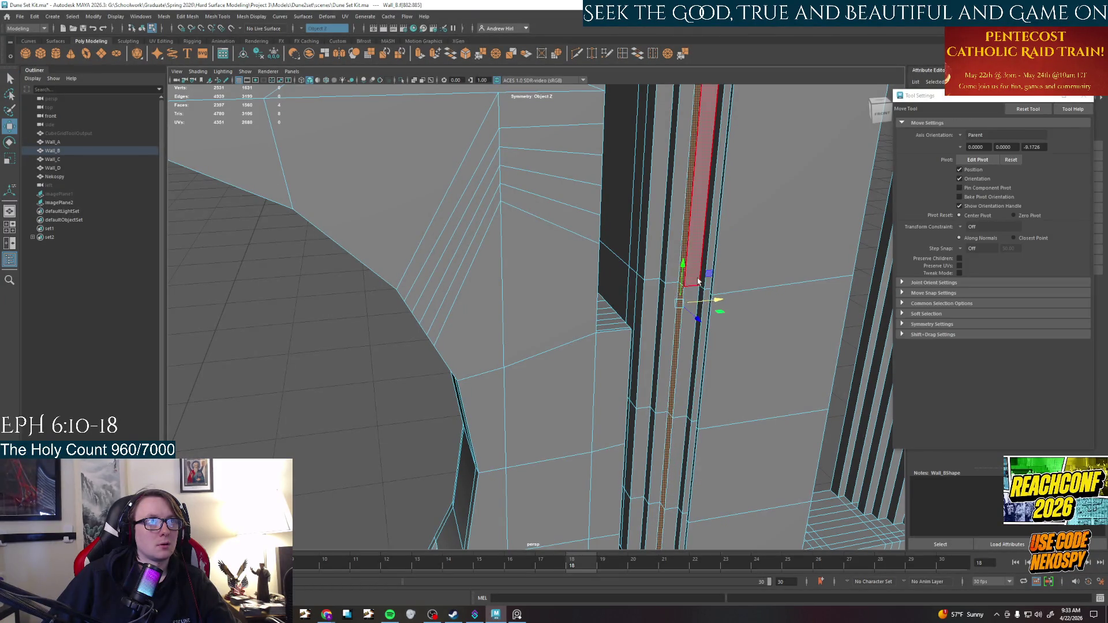
key("q")
left_click(704, 279)
key("w")
double_click(714, 307, "shift")
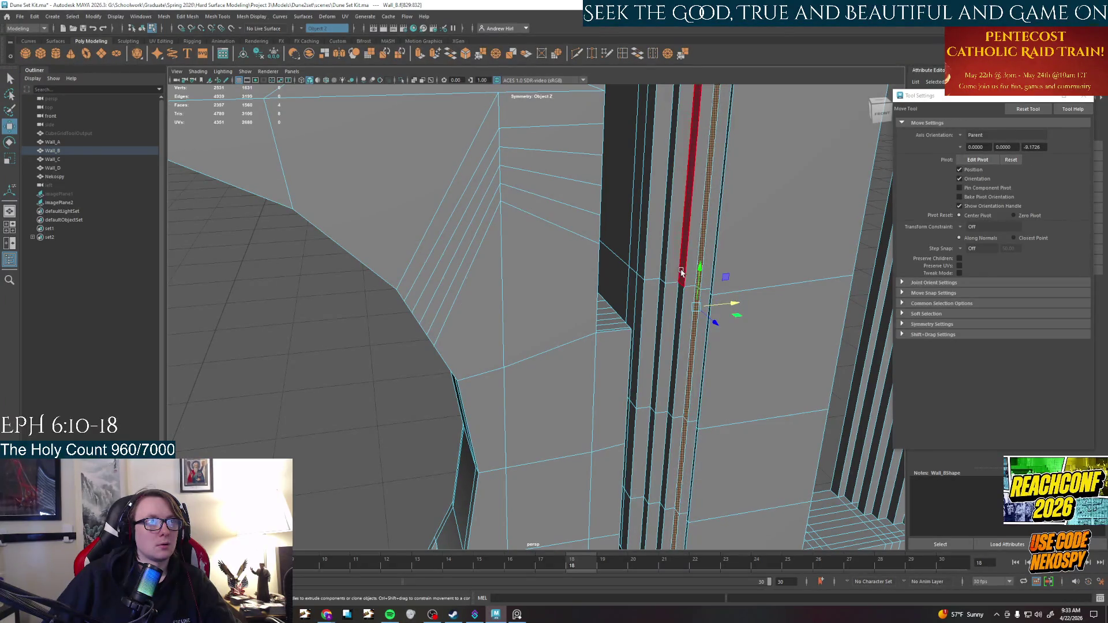
left_click(656, 518)
mouse_move(640, 497)
left_mouse_down("alt")
mouse_move(348, 425)
mouse_move(487, 400)
mouse_move(514, 414)
mouse_move(581, 310)
mouse_move(638, 297)
mouse_move(621, 272)
mouse_move(637, 338)
mouse_move(664, 180)
left_mouse_up("alt")
left_click(349, 426)
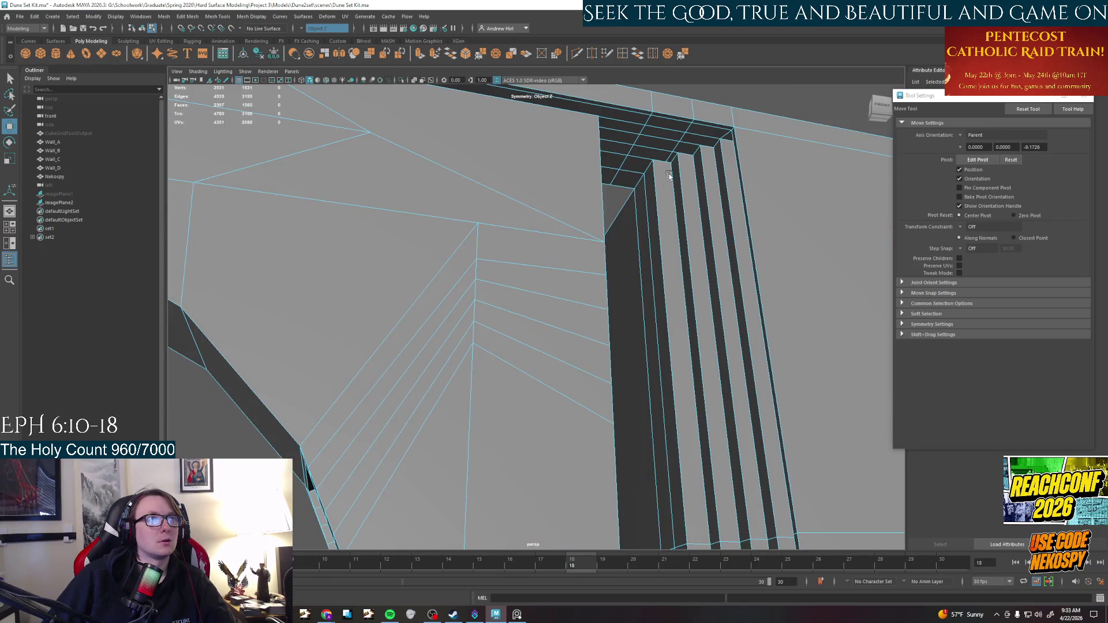
Delete the face loop along the top of the door frame and the leftover top faces
left_click(703, 126)
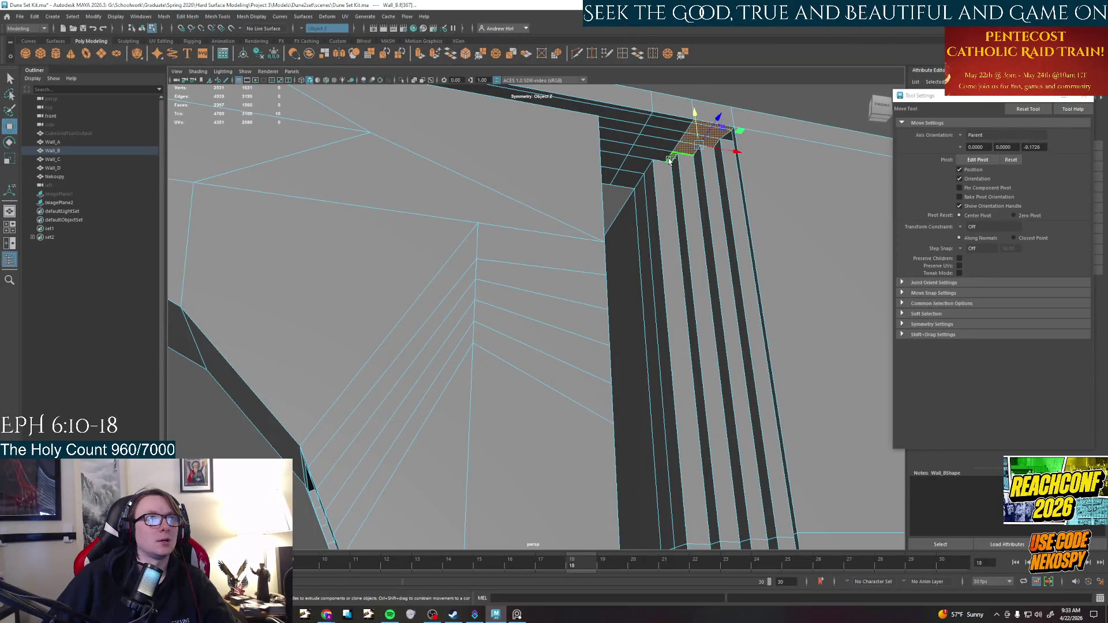
double_click(667, 115, "shift")
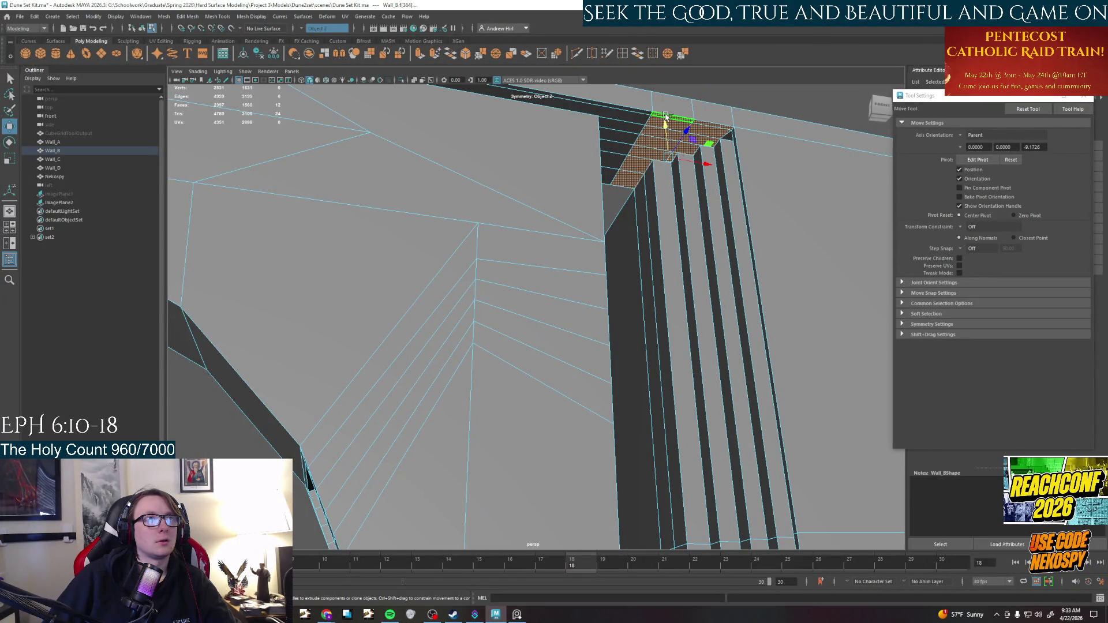
key("Delete")
mouse_move(663, 116)
left_mouse_down("alt")
mouse_move(655, 168)
mouse_move(678, 320)
left_mouse_up("alt")
left_click(679, 322)
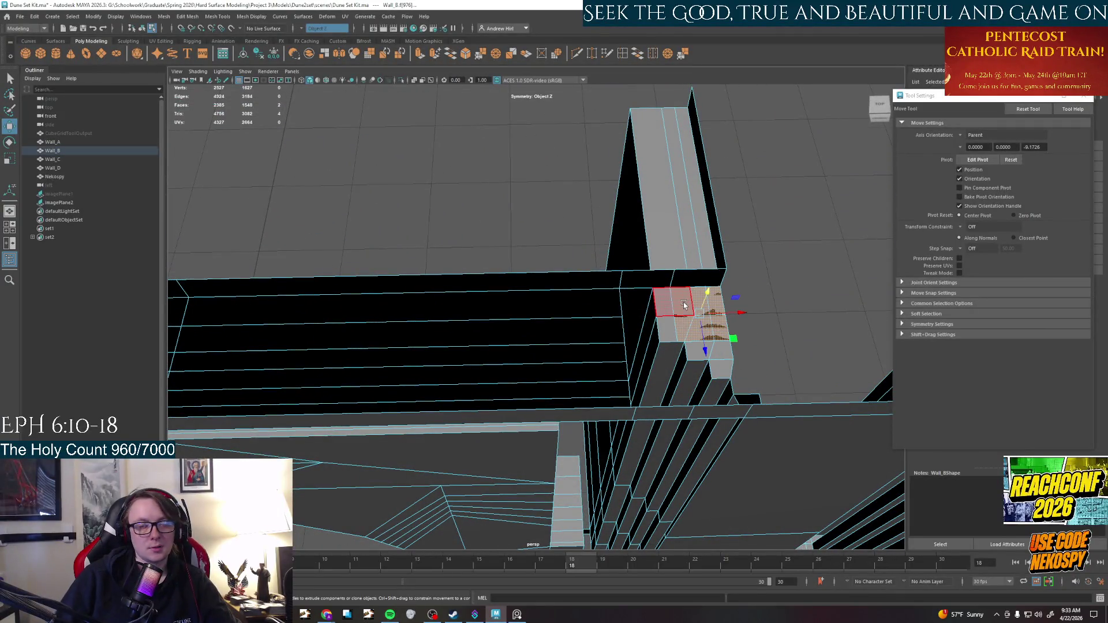
key("Delete")
Select the small corner face, then pick the edge along the strip corner in edge mode
scroll(693, 357, "up", 10)
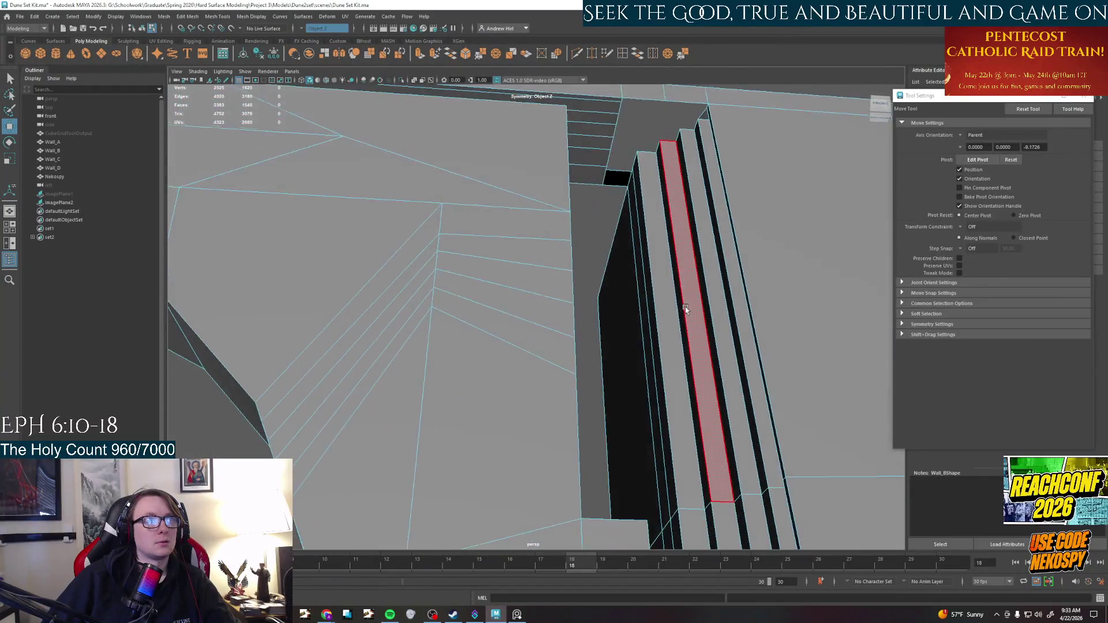
mouse_move(684, 307)
left_mouse_down("alt")
mouse_move(582, 180)
mouse_move(566, 374)
mouse_move(581, 376)
mouse_move(554, 227)
mouse_move(574, 153)
mouse_move(620, 341)
mouse_move(618, 292)
mouse_move(638, 284)
left_mouse_up("alt")
left_click(582, 179)
scroll(640, 424, "up", 3)
mouse_move(637, 416)
left_mouse_down("alt")
mouse_move(677, 433)
mouse_move(684, 424)
left_mouse_up("alt")
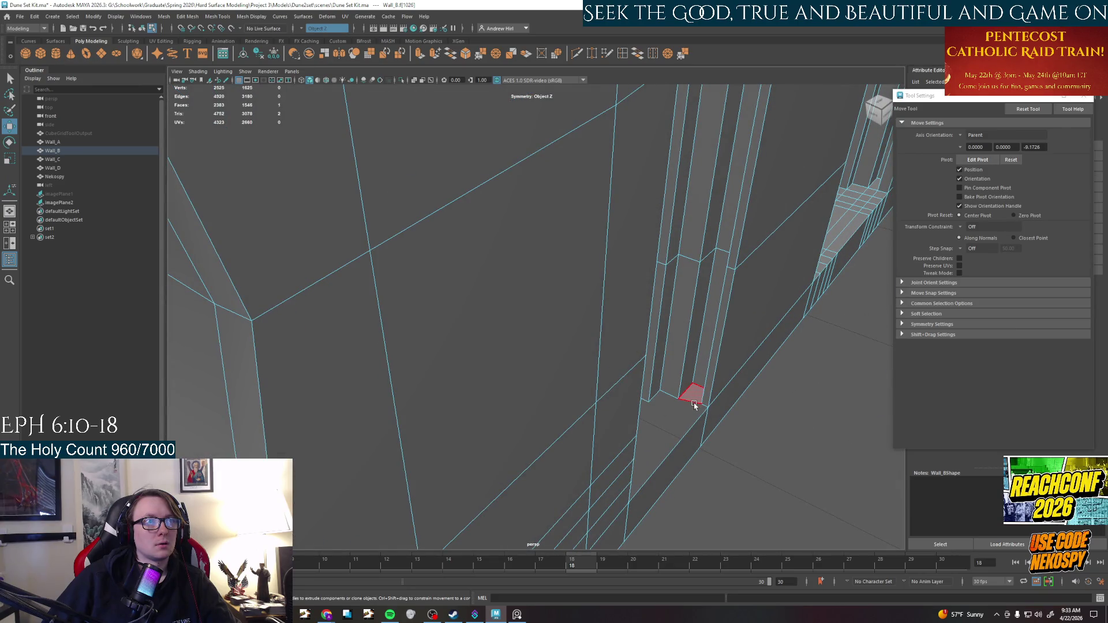
right_click_drag(699, 358, 697, 335)
left_click(700, 408)
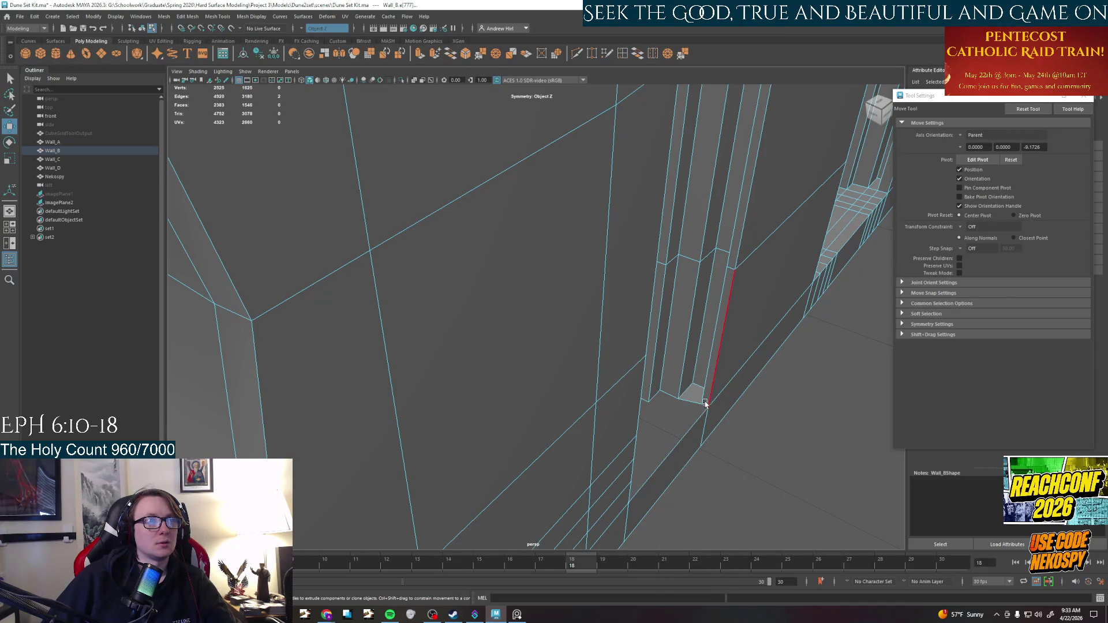
left_click(704, 406)
mouse_move(704, 405)
left_mouse_down("alt")
mouse_move(740, 407)
mouse_move(675, 425)
mouse_move(717, 506)
mouse_move(707, 421)
mouse_move(716, 358)
left_mouse_up("alt")
right_click_drag(715, 358, 715, 453)
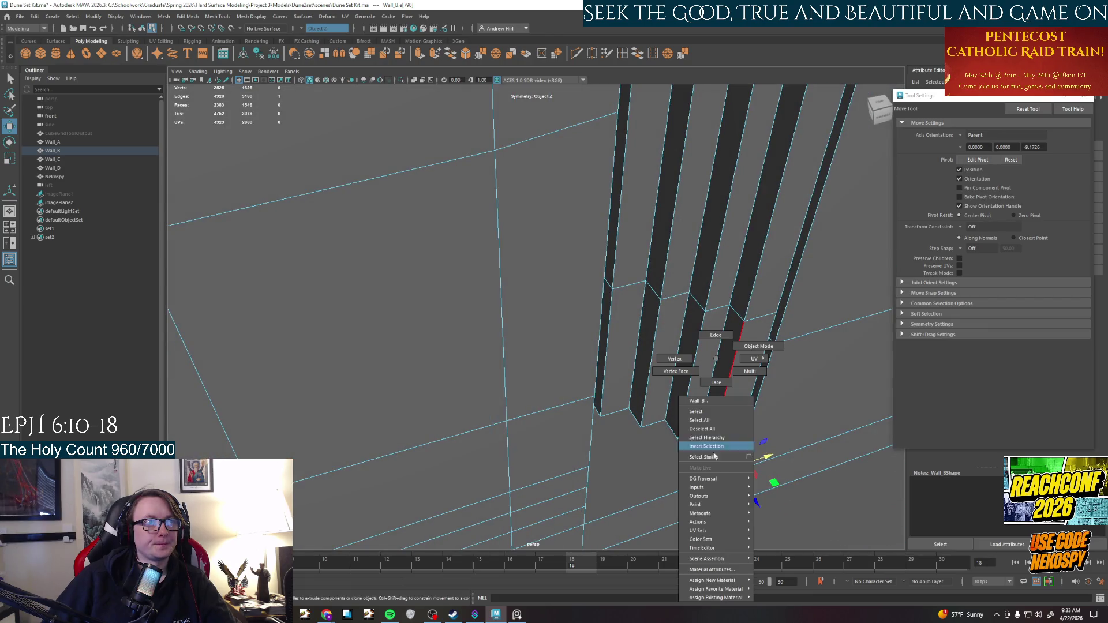
right_click_drag(709, 383, 709, 383)
Select the large wall face and its neighbour, then show the four-view layout
left_click(750, 404)
left_click_drag(750, 404, 713, 280, "alt")
left_click_drag(661, 385, 728, 333, "alt")
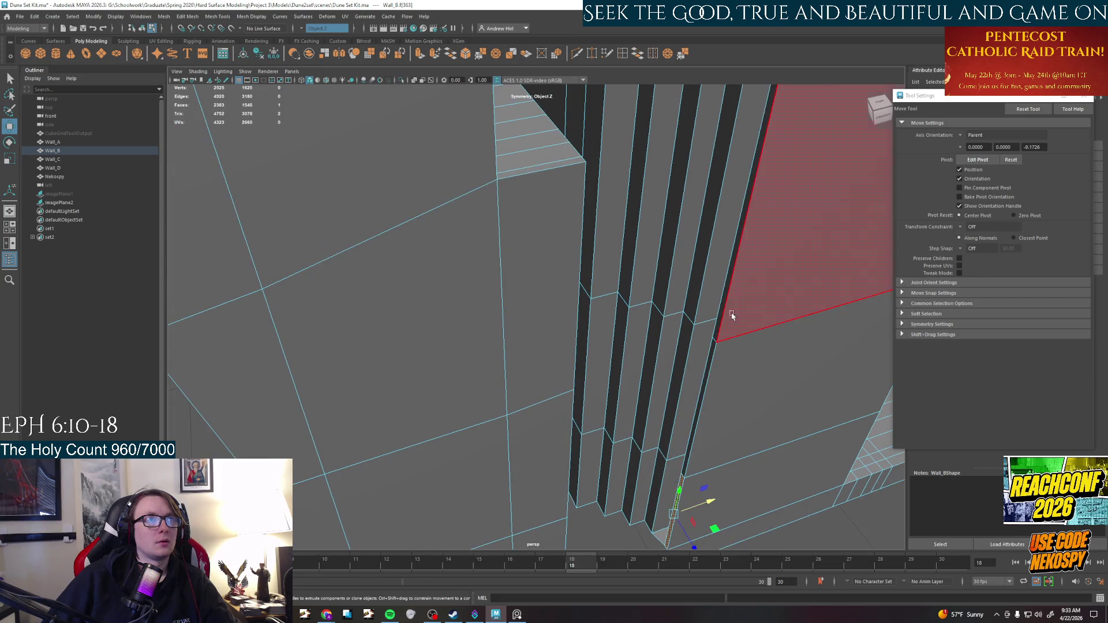
mouse_move(726, 293)
left_mouse_down("alt")
mouse_move(720, 310)
mouse_move(665, 155)
mouse_move(633, 475)
mouse_move(589, 302)
mouse_move(622, 300)
left_mouse_up("alt")
left_click(665, 155)
key("space")
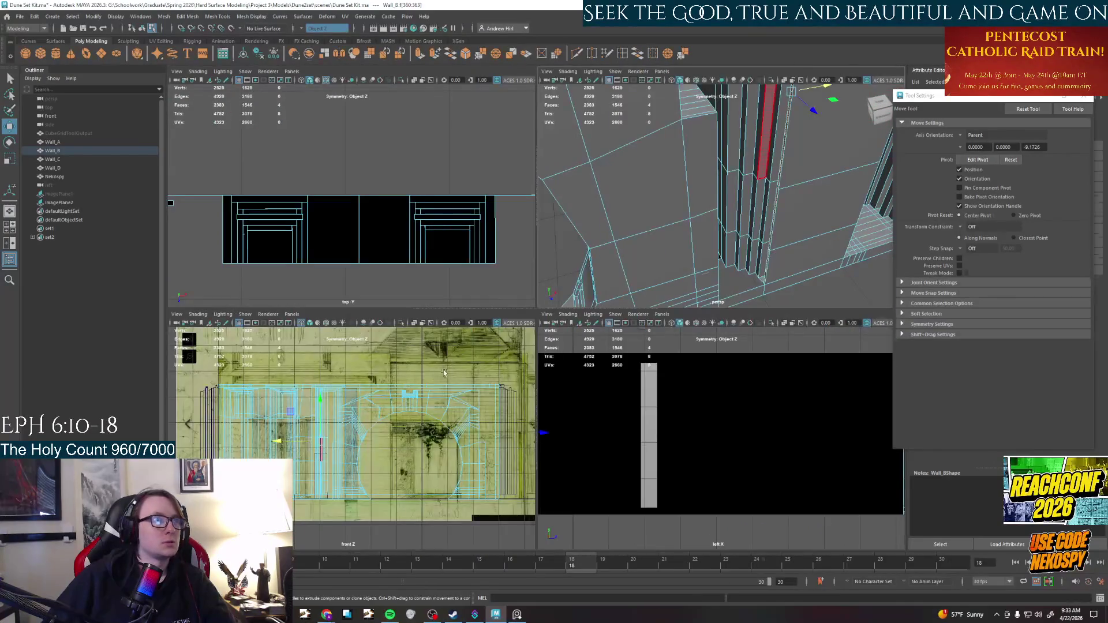
Slide the selected wall geometry left along X in the top view and deselect
scroll(416, 257, "down", 5)
scroll(363, 162, "up", 10)
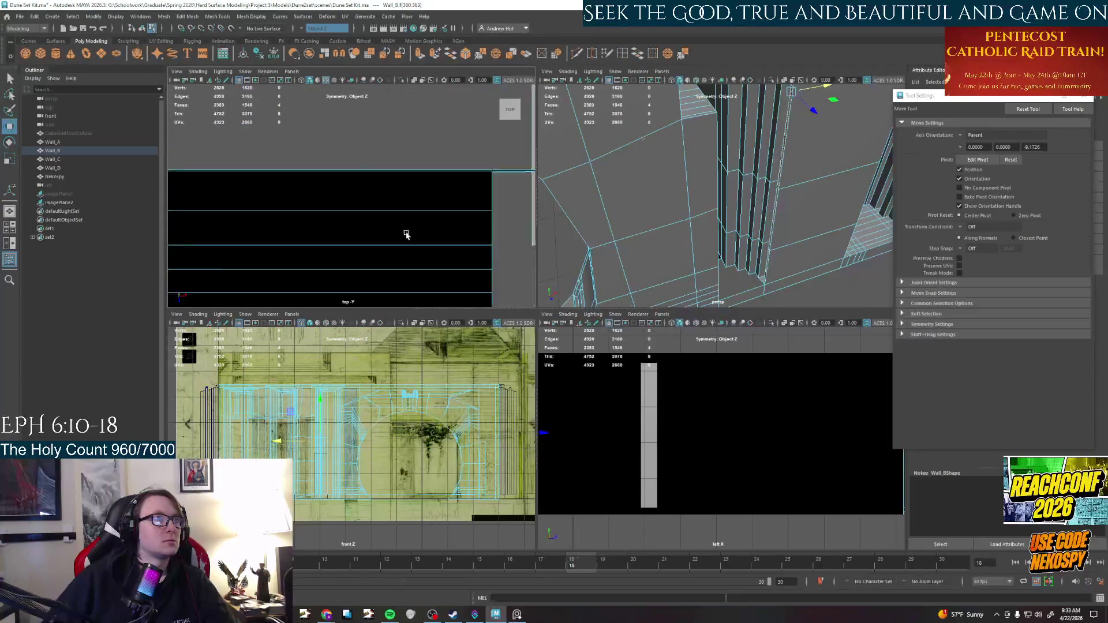
scroll(312, 287, "down", 5)
middle_click_drag(311, 286, 321, 185, "alt")
left_click_drag(377, 246, 370, 245)
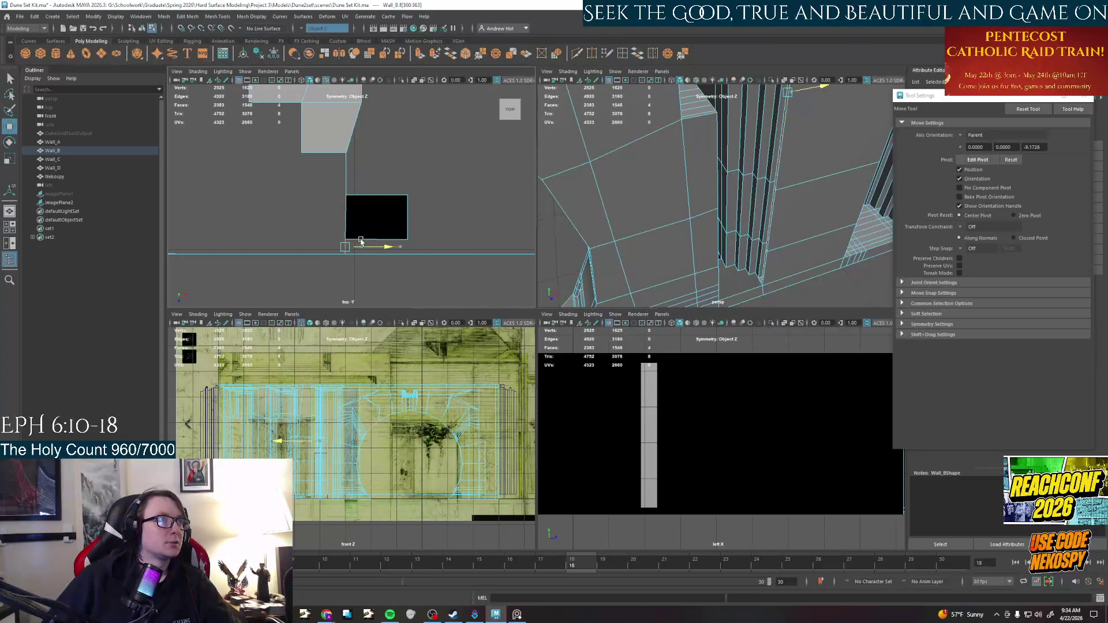
left_click(530, 252)
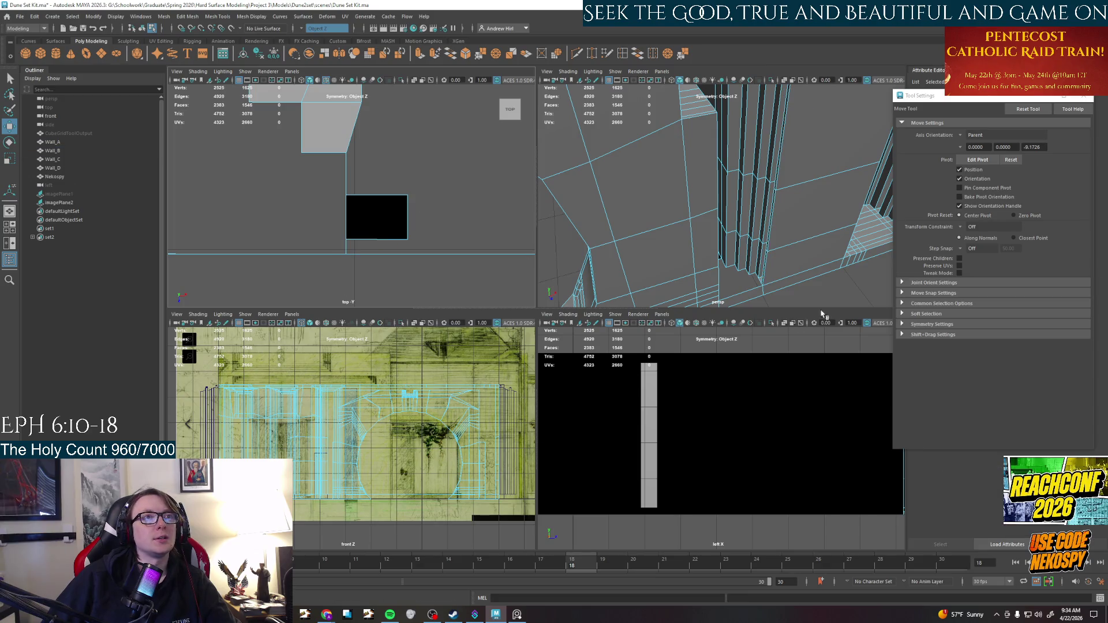
Maximize the perspective view to fill the window
left_click_drag(750, 259, 721, 248, "alt")
key("space")
mouse_move(715, 315)
left_mouse_down("alt")
mouse_move(611, 297)
mouse_move(729, 329)
mouse_move(700, 334)
mouse_move(717, 307)
mouse_move(637, 393)
mouse_move(631, 294)
mouse_move(561, 289)
mouse_move(672, 299)
mouse_move(645, 295)
mouse_move(652, 312)
mouse_move(664, 306)
mouse_move(648, 297)
mouse_move(585, 306)
mouse_move(617, 295)
left_mouse_up("alt")
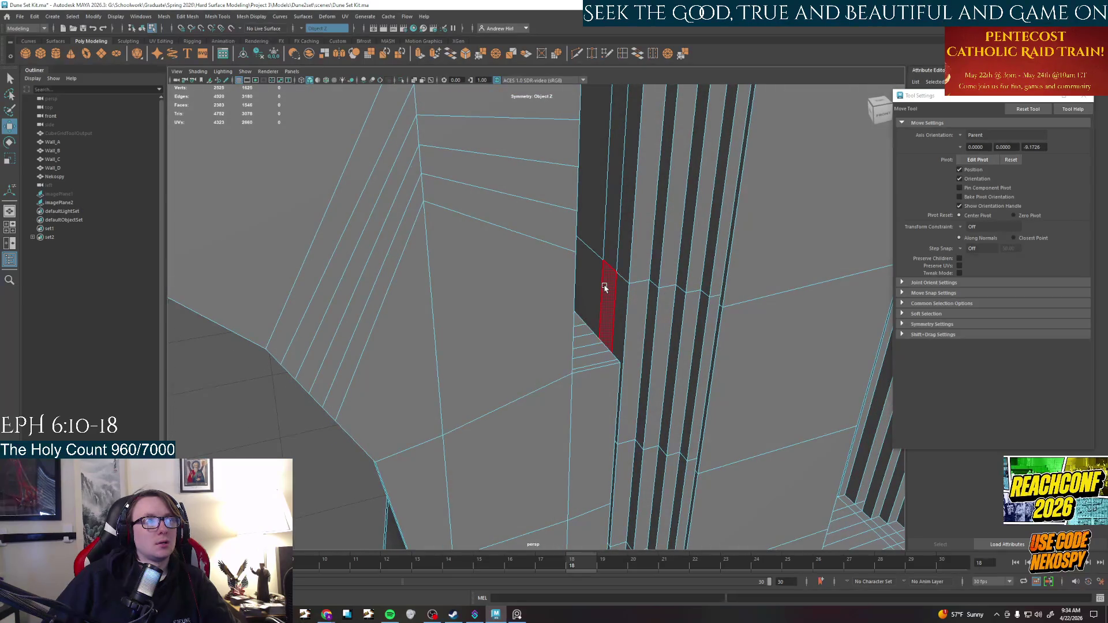
Extrude the face inside the door opening along its normal
left_click(616, 253)
mouse_move(617, 252)
left_mouse_down("alt")
mouse_move(613, 383)
mouse_move(632, 397)
left_mouse_up("alt")
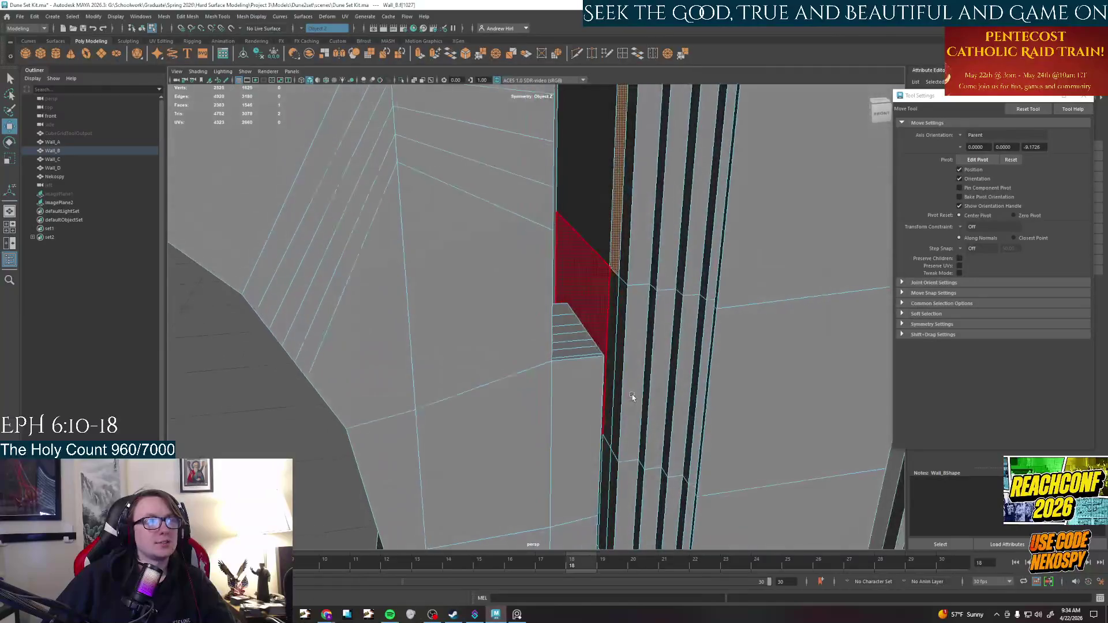
left_click_drag(618, 491, 571, 453, "alt")
mouse_move(614, 287)
left_mouse_down("alt")
mouse_move(595, 271)
mouse_move(630, 410)
left_mouse_up("alt")
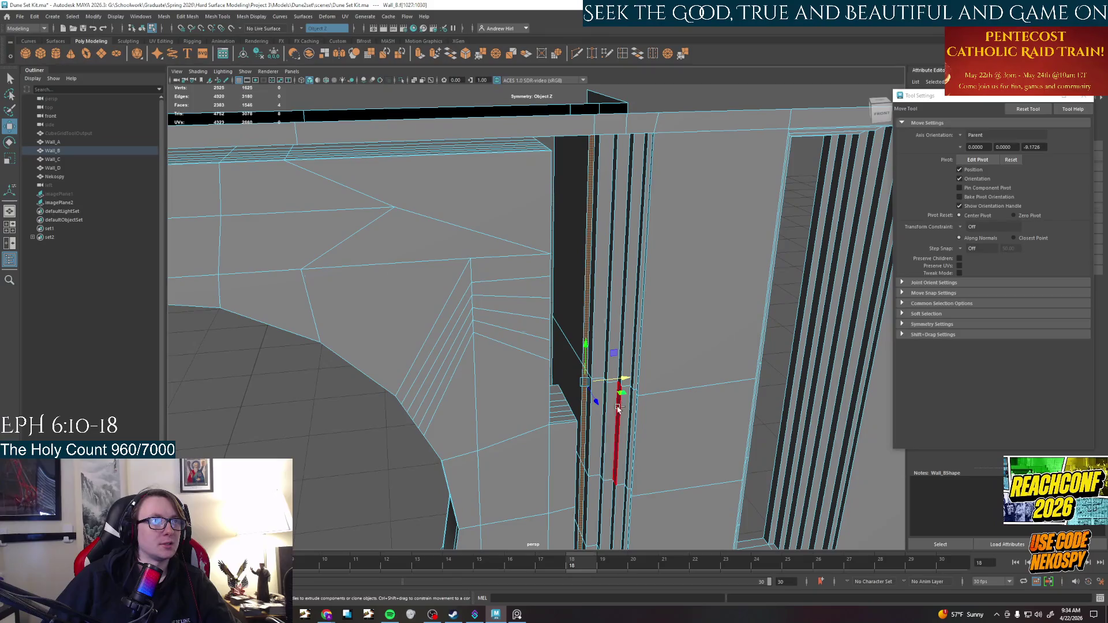
key("ctrl+e")
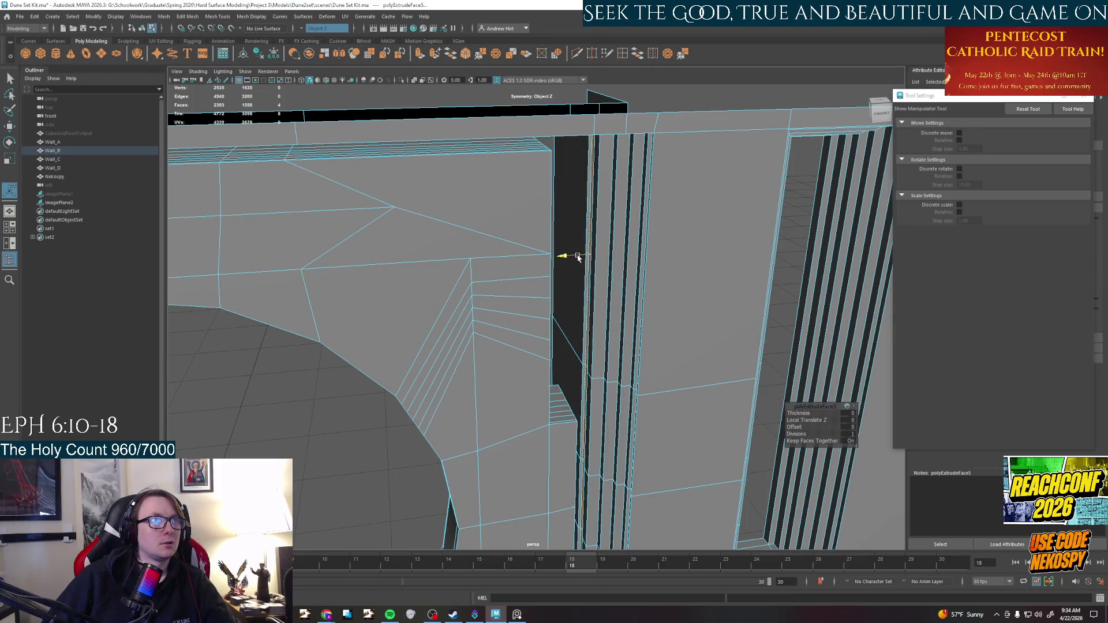
left_click_drag(575, 266, 433, 465, "alt")
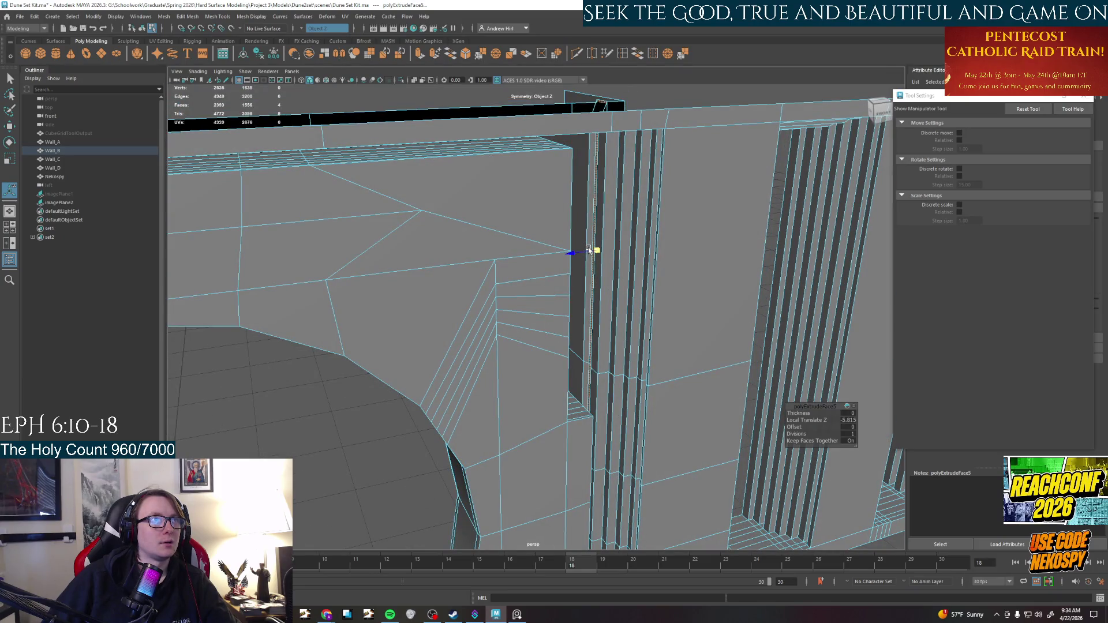
mouse_move(577, 254)
left_mouse_down()
mouse_move(547, 325)
mouse_move(589, 248)
mouse_move(603, 277)
mouse_move(600, 260)
left_mouse_up()
Switch to face mode, delete a face, undo it, and accept the AutoSave prompt
right_click(600, 260)
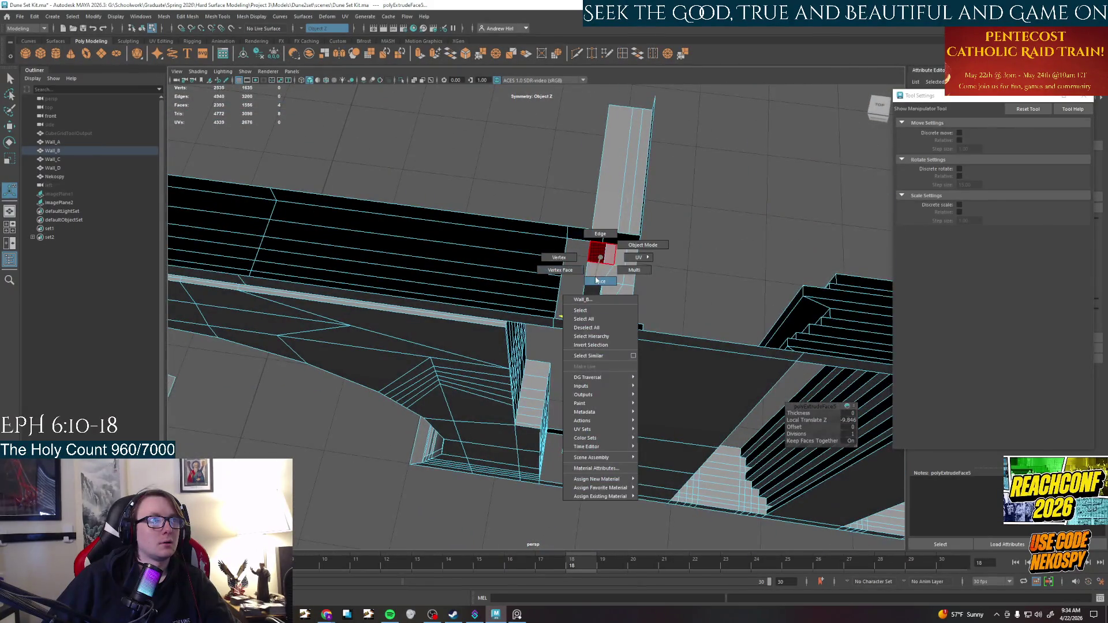
scroll(596, 280, "up", 5)
left_click(568, 259)
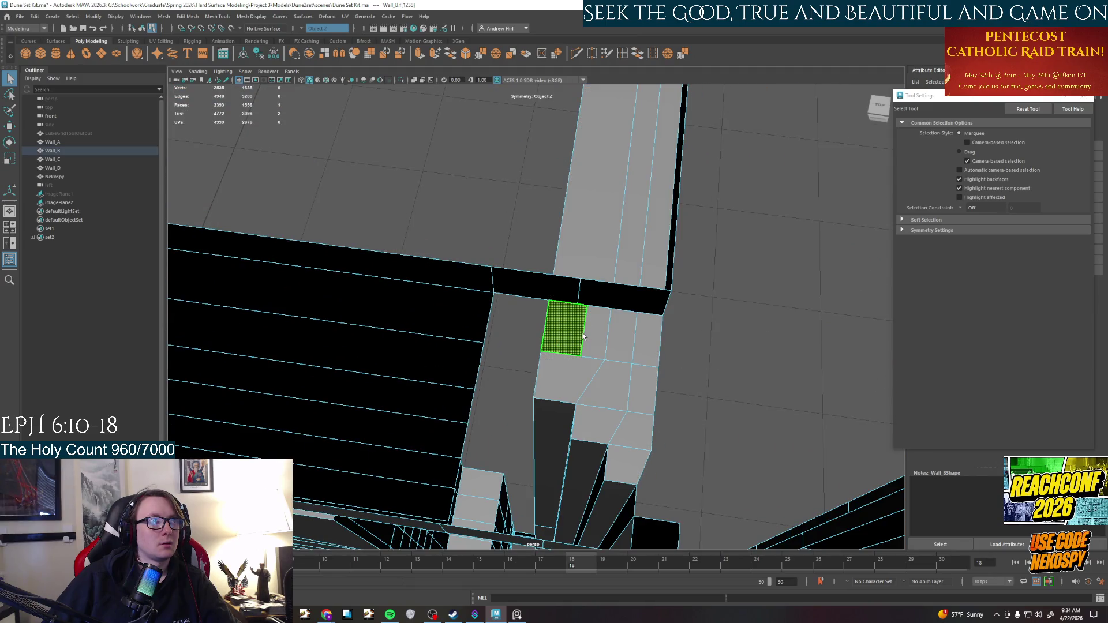
key("Delete")
left_click_drag(585, 333, 597, 334, "alt")
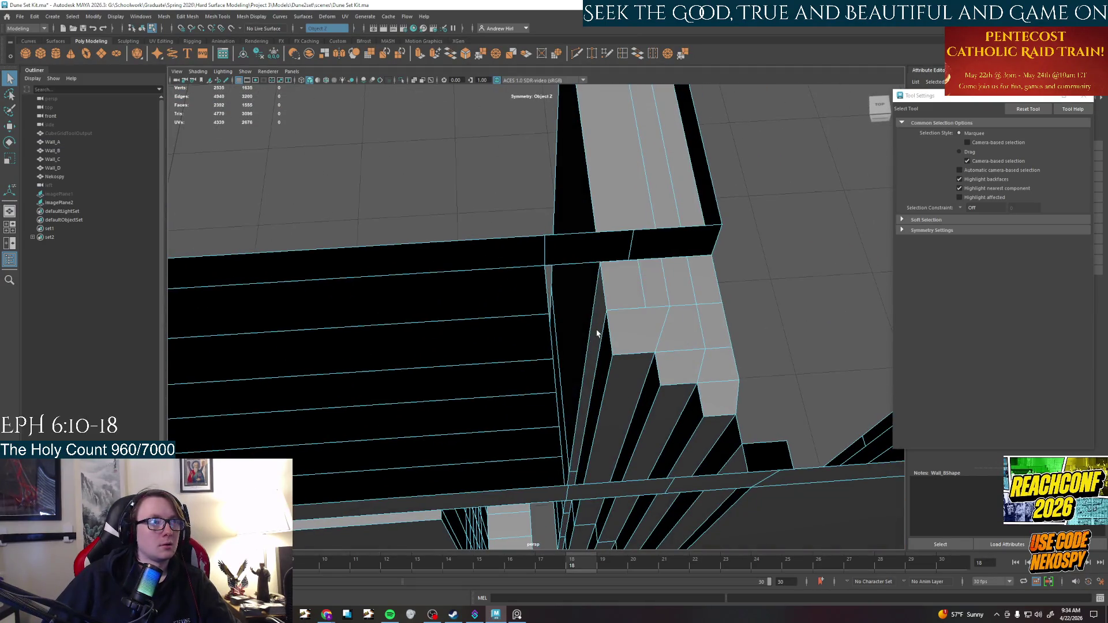
key("ctrl+z")
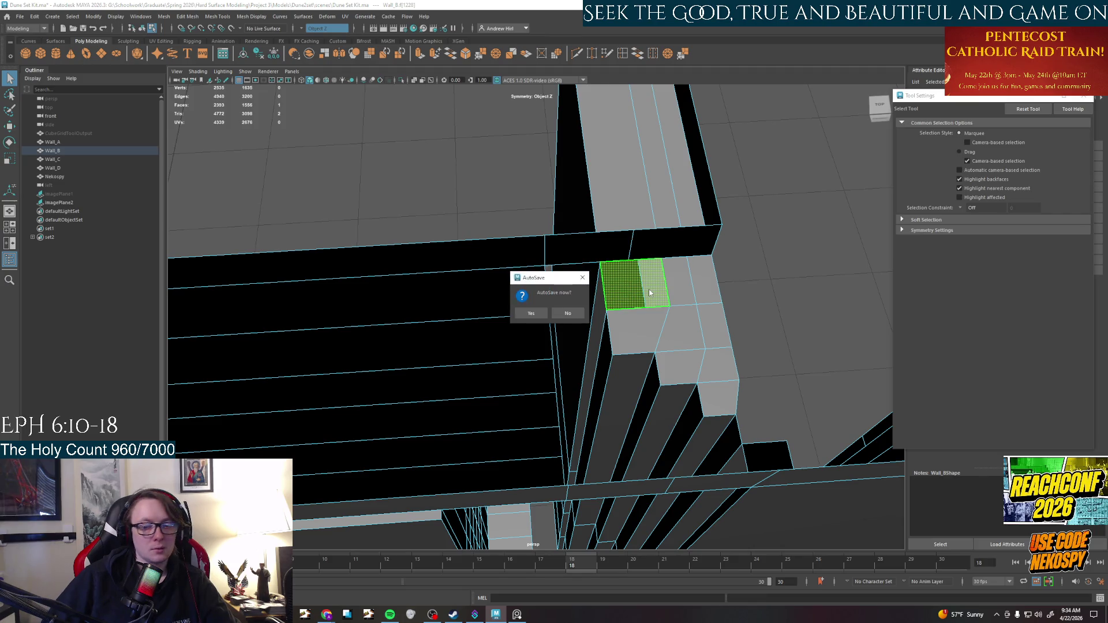
left_click(531, 313)
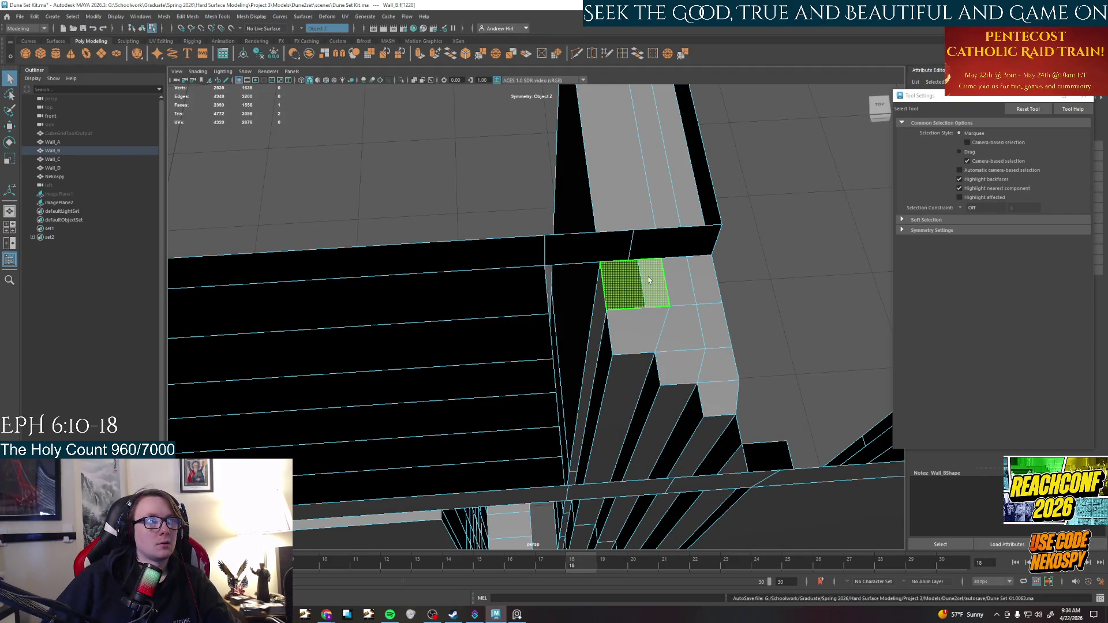
Delete the hidden faces at the step corner and the grown selection on the stepped frame
key("Delete")
mouse_move(647, 279)
left_mouse_down("alt")
mouse_move(681, 313)
mouse_move(714, 305)
mouse_move(580, 380)
left_mouse_up("alt")
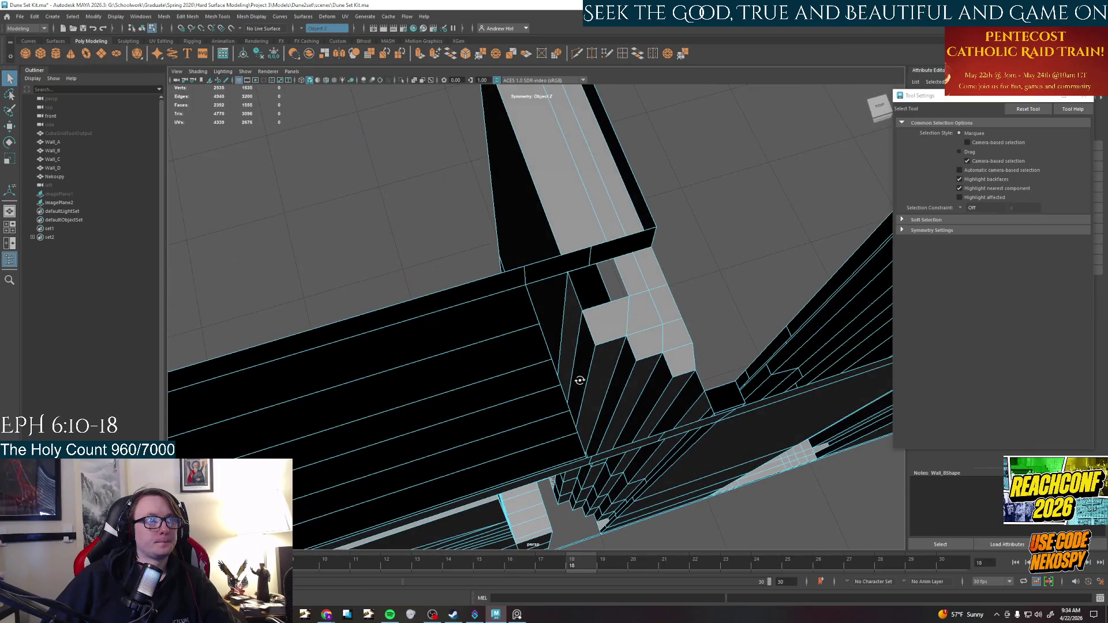
left_click(727, 400)
key("Delete")
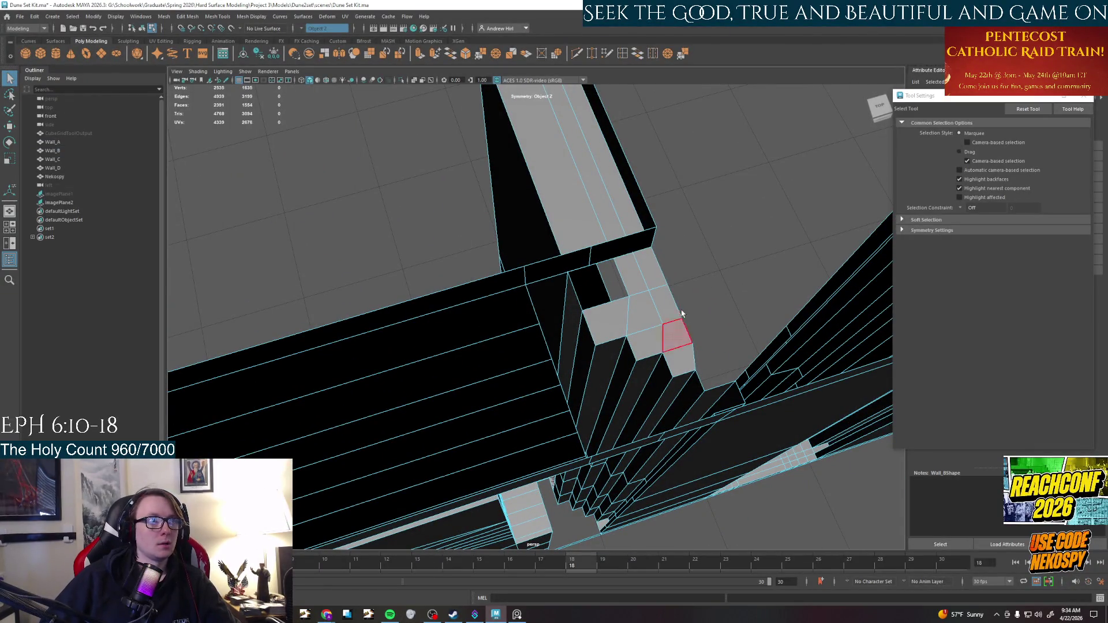
left_click(645, 283)
key("shift+period")
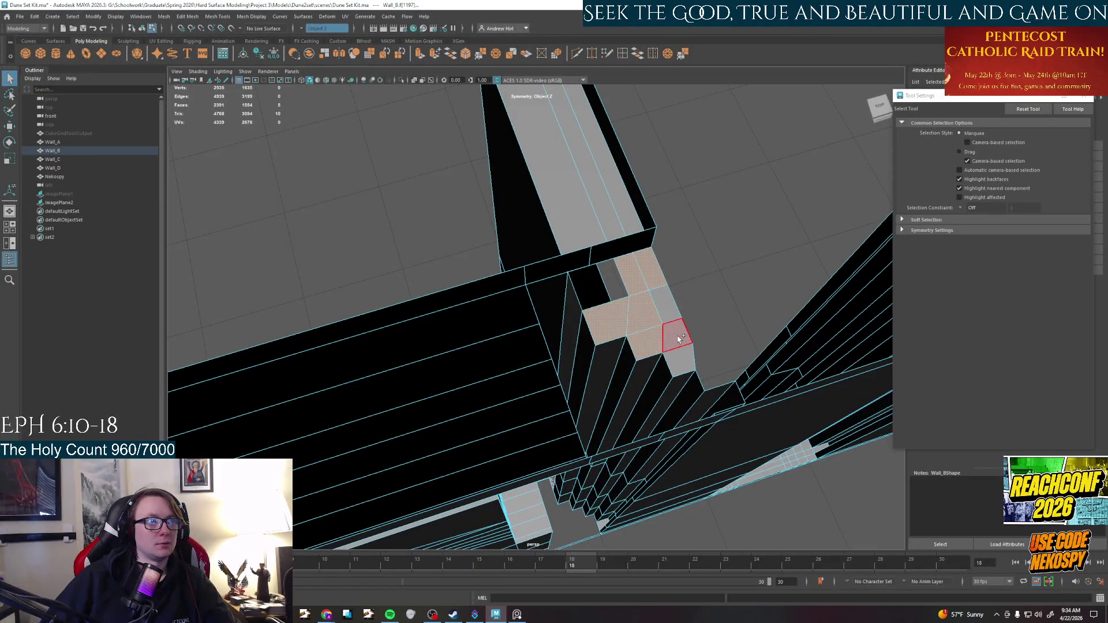
key("Delete")
mouse_move(683, 287)
left_mouse_down("alt")
mouse_move(619, 249)
mouse_move(638, 248)
mouse_move(624, 158)
left_mouse_up("alt")
left_click(548, 219)
key("Delete")
Delete eight hidden faces on the door frame's side
left_click(615, 339)
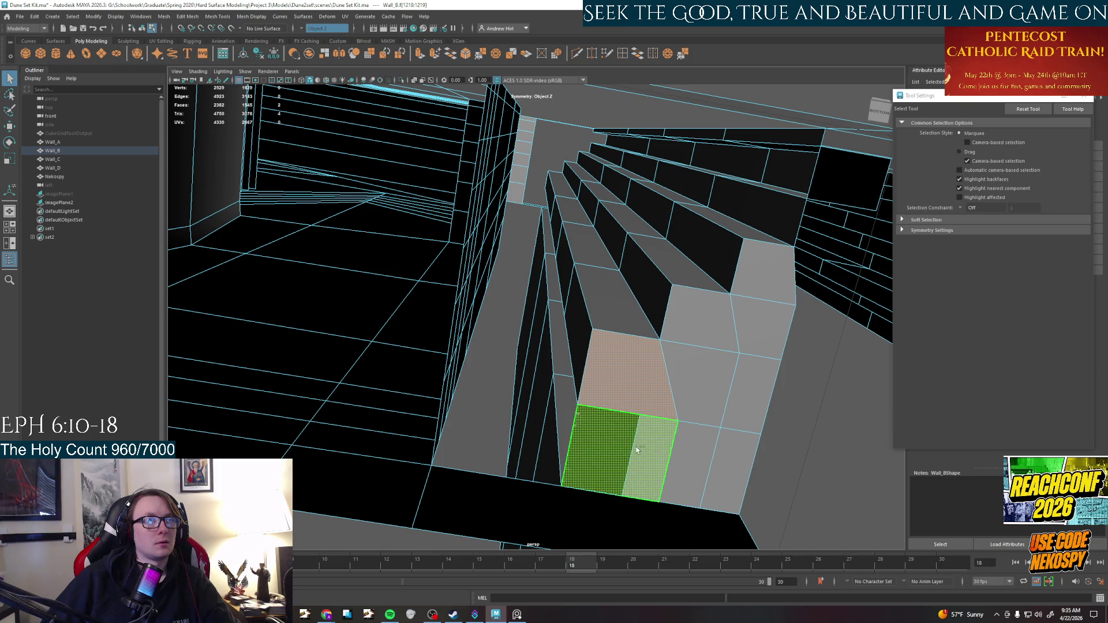
left_click(637, 445, "shift")
left_click(701, 370, "shift")
left_click(699, 315, "shift")
left_click(762, 271, "shift")
left_click(753, 345, "shift")
left_click(750, 388, "shift")
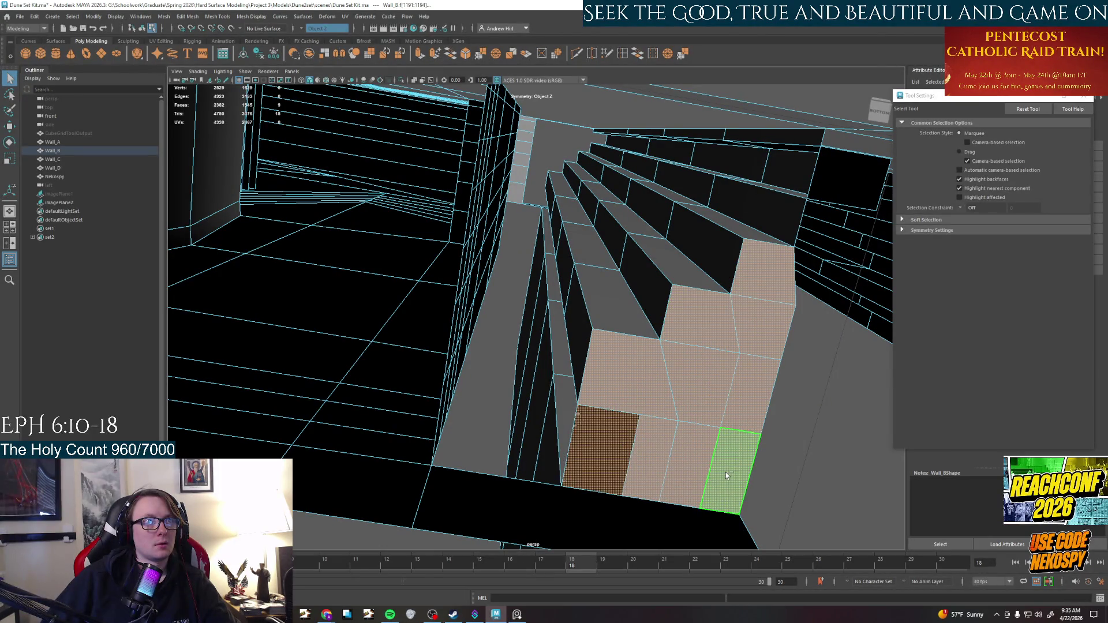
key("Delete")
Delete two left-side faces, then undo that deletion
left_click(603, 450)
left_click(605, 364, "shift")
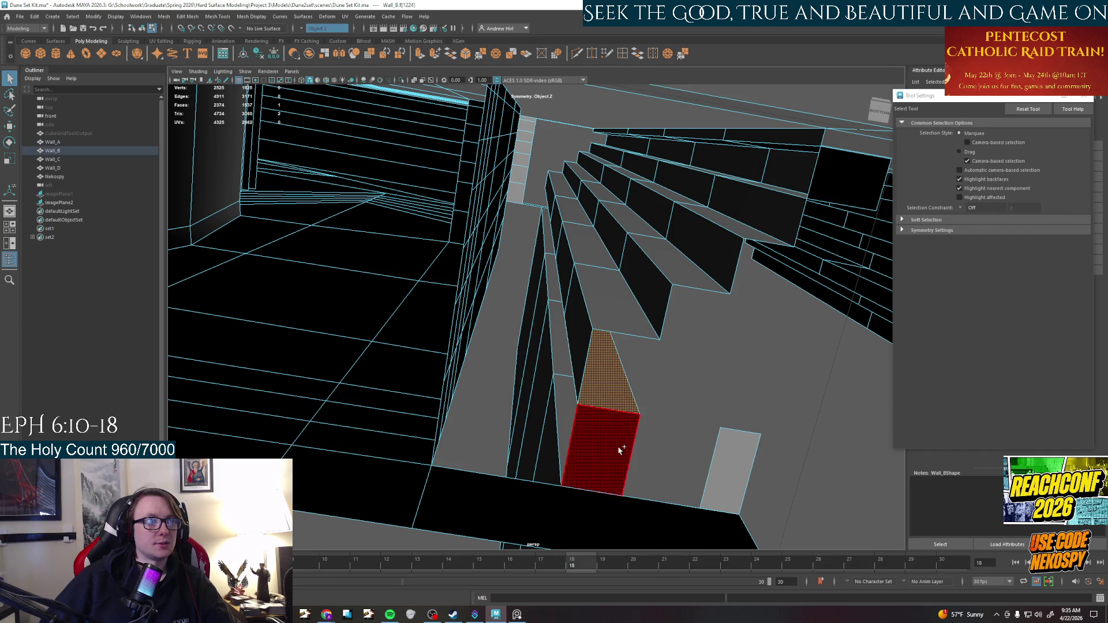
key("Delete")
mouse_move(700, 453)
left_mouse_down("alt")
mouse_move(672, 465)
mouse_move(694, 459)
mouse_move(644, 405)
left_mouse_up("alt")
key("ctrl+z")
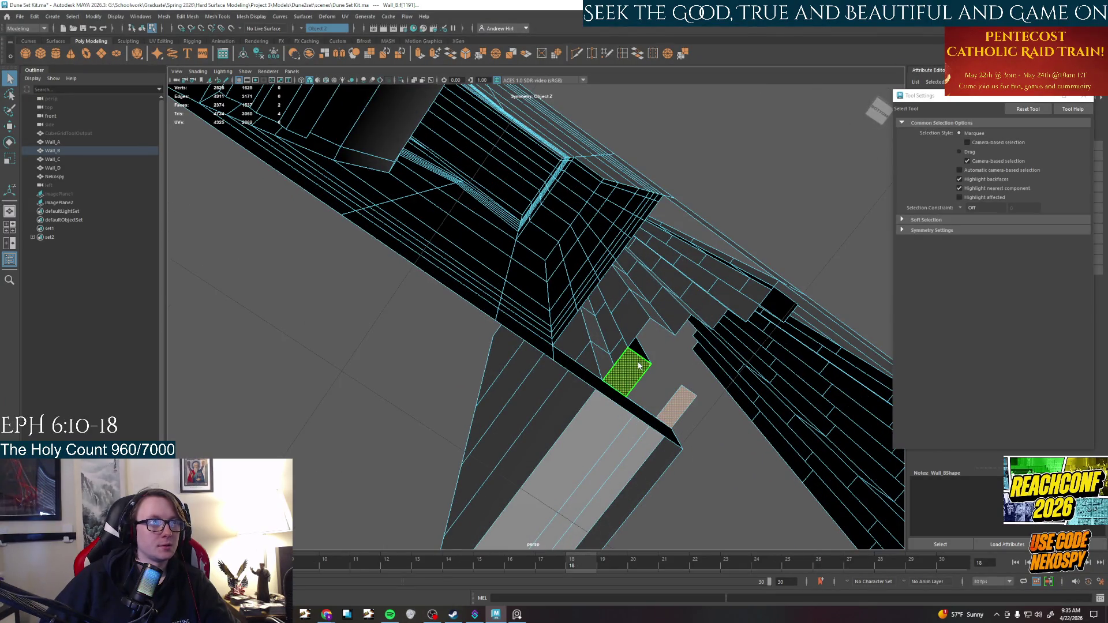
mouse_move(639, 366)
left_mouse_down("alt")
mouse_move(635, 358)
mouse_move(638, 448)
mouse_move(618, 495)
mouse_move(588, 507)
mouse_move(621, 413)
mouse_move(564, 415)
mouse_move(647, 391)
mouse_move(613, 306)
mouse_move(644, 396)
mouse_move(720, 418)
mouse_move(635, 394)
mouse_move(601, 349)
left_mouse_up("alt")
Extrude a selected face on the wall top
left_click(554, 283)
left_click_drag(554, 283, 579, 369, "alt")
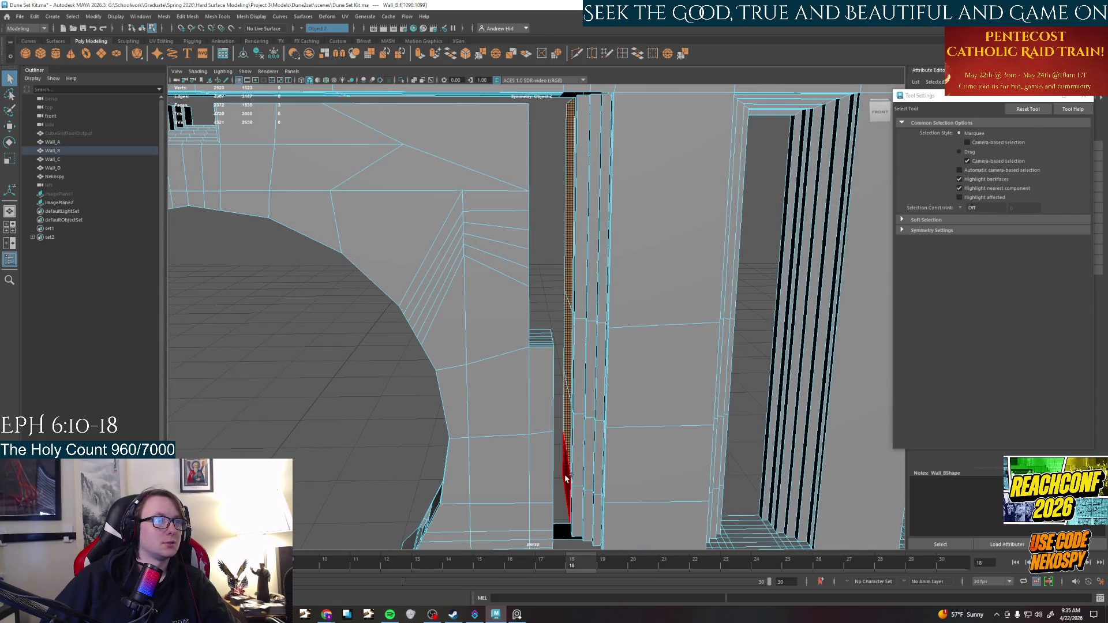
mouse_move(580, 330)
left_mouse_down("alt")
mouse_move(595, 278)
mouse_move(618, 350)
mouse_move(542, 372)
mouse_move(527, 398)
mouse_move(534, 421)
mouse_move(507, 456)
left_mouse_up("alt")
key("ctrl+e")
left_click(323, 503)
Delete five faces on the wall's underside
mouse_move(323, 504)
left_mouse_down("alt")
mouse_move(306, 390)
mouse_move(317, 448)
mouse_move(354, 304)
mouse_move(496, 369)
left_mouse_up("alt")
right_click_drag(511, 360, 511, 378)
mouse_move(510, 378)
left_mouse_down("alt")
mouse_move(531, 445)
mouse_move(517, 395)
left_mouse_up("alt")
left_click(517, 395)
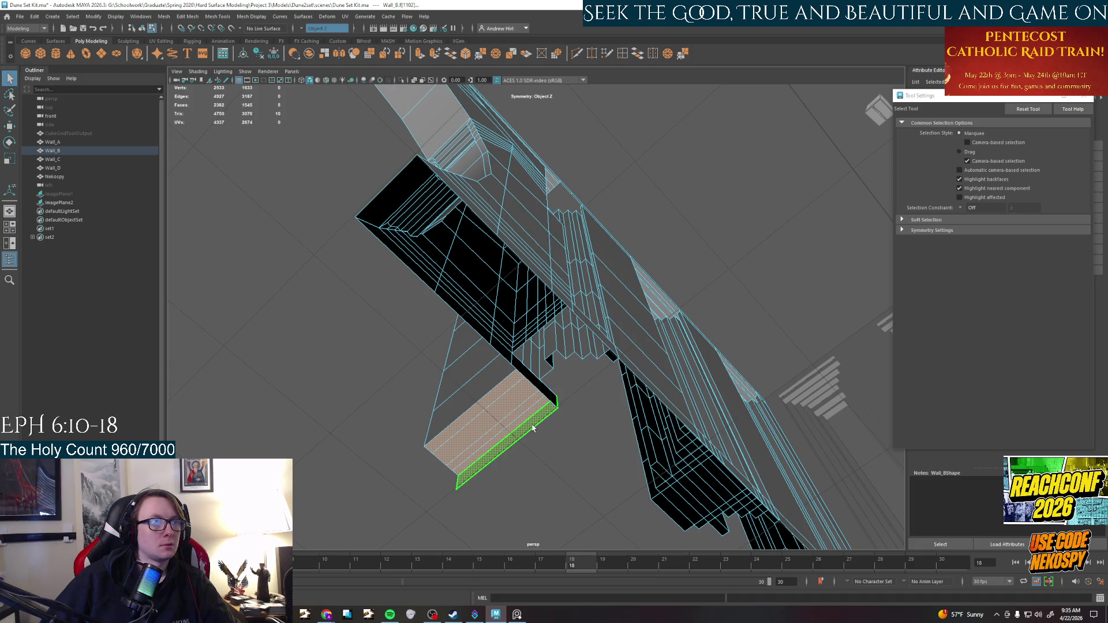
key("Delete")
Delete the top face strip of the pier
mouse_move(527, 426)
left_mouse_down("alt")
mouse_move(620, 445)
mouse_move(574, 311)
mouse_move(558, 316)
left_mouse_up("alt")
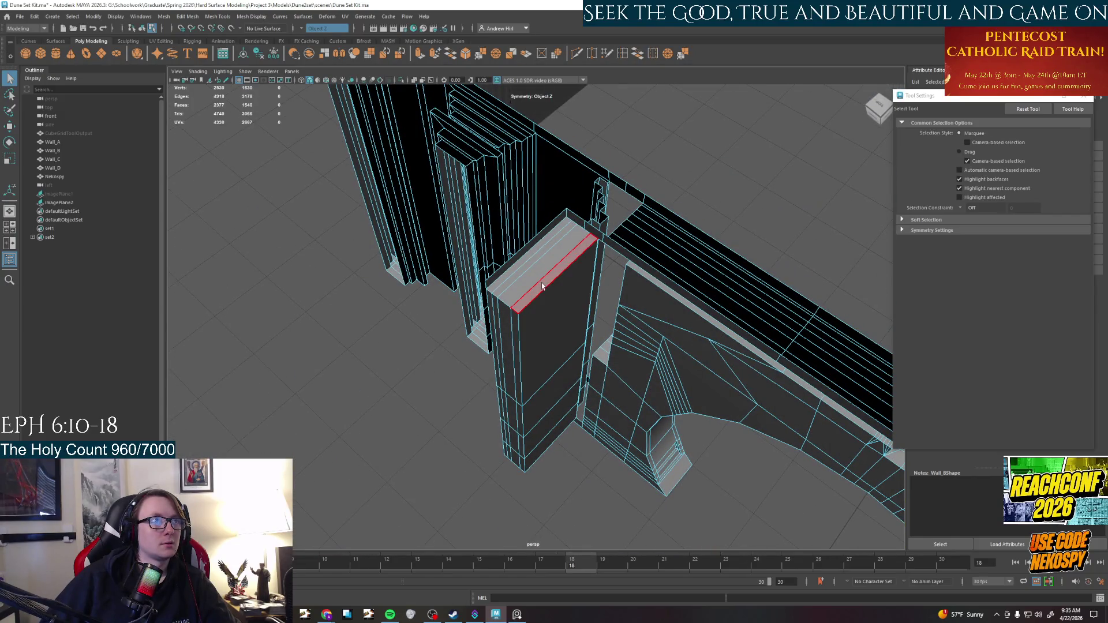
left_click(527, 274)
left_click(523, 254, "shift")
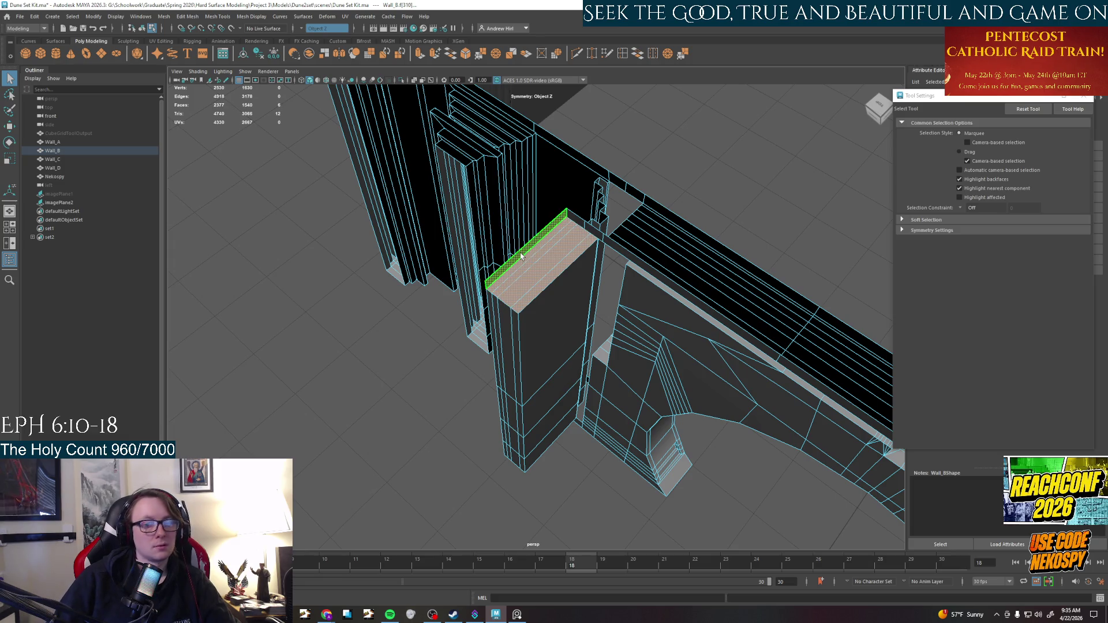
key("Delete")
Switch Wall_B to edge mode, then bring up the PureRef reference photo board
mouse_move(577, 343)
left_mouse_down("alt")
mouse_move(641, 294)
mouse_move(601, 230)
mouse_move(577, 288)
mouse_move(621, 404)
mouse_move(573, 323)
mouse_move(584, 334)
mouse_move(622, 327)
mouse_move(598, 342)
mouse_move(583, 279)
mouse_move(507, 398)
left_mouse_up("alt")
left_click(589, 334)
right_click(511, 394)
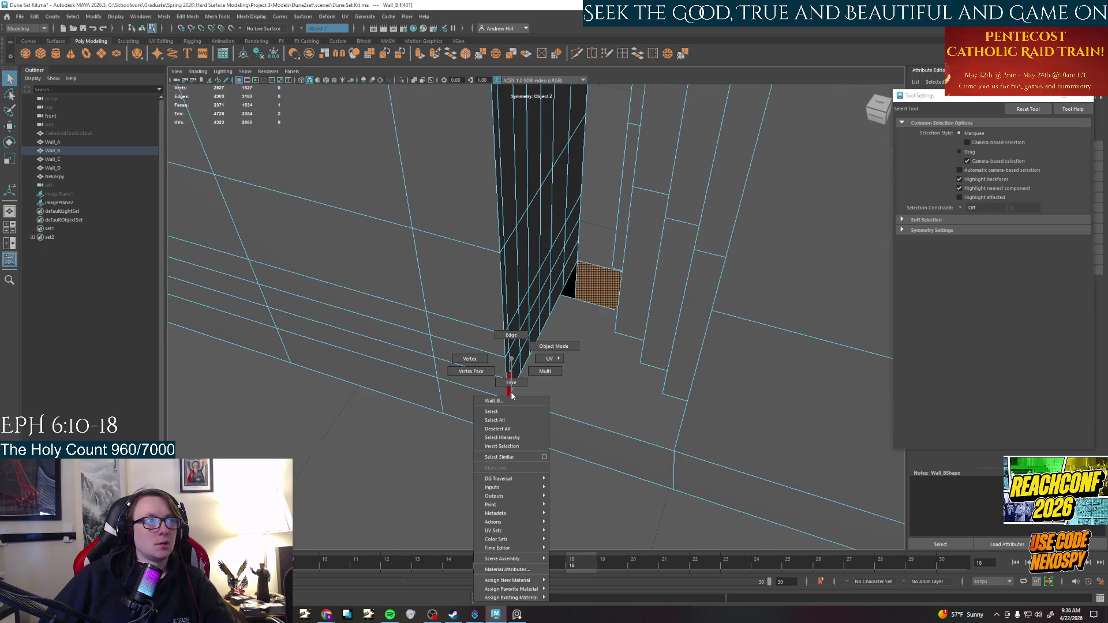
left_click(511, 335)
mouse_move(526, 348)
left_mouse_down("alt")
mouse_move(572, 338)
mouse_move(569, 327)
left_mouse_up("alt")
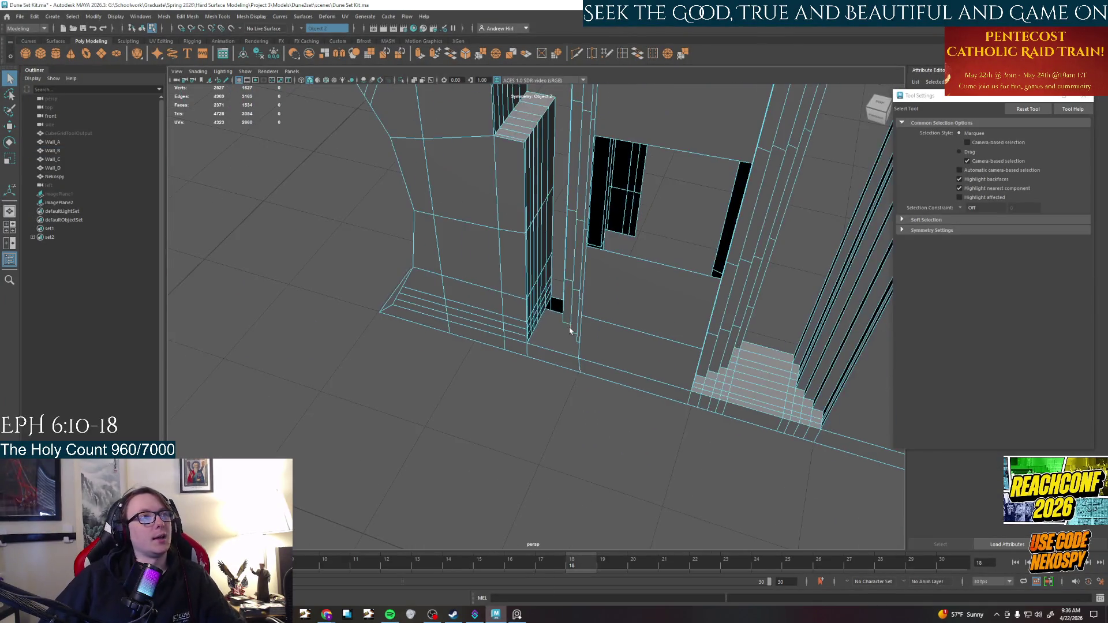
mouse_move(540, 288)
left_mouse_down("alt")
mouse_move(564, 331)
mouse_move(580, 437)
left_mouse_up("alt")
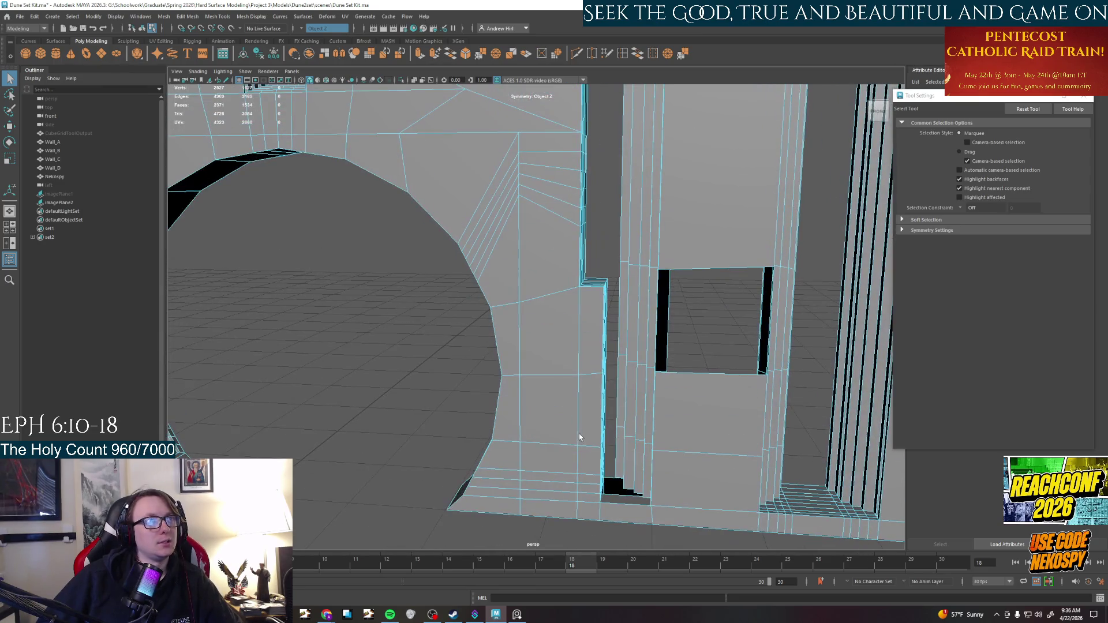
left_click(516, 615)
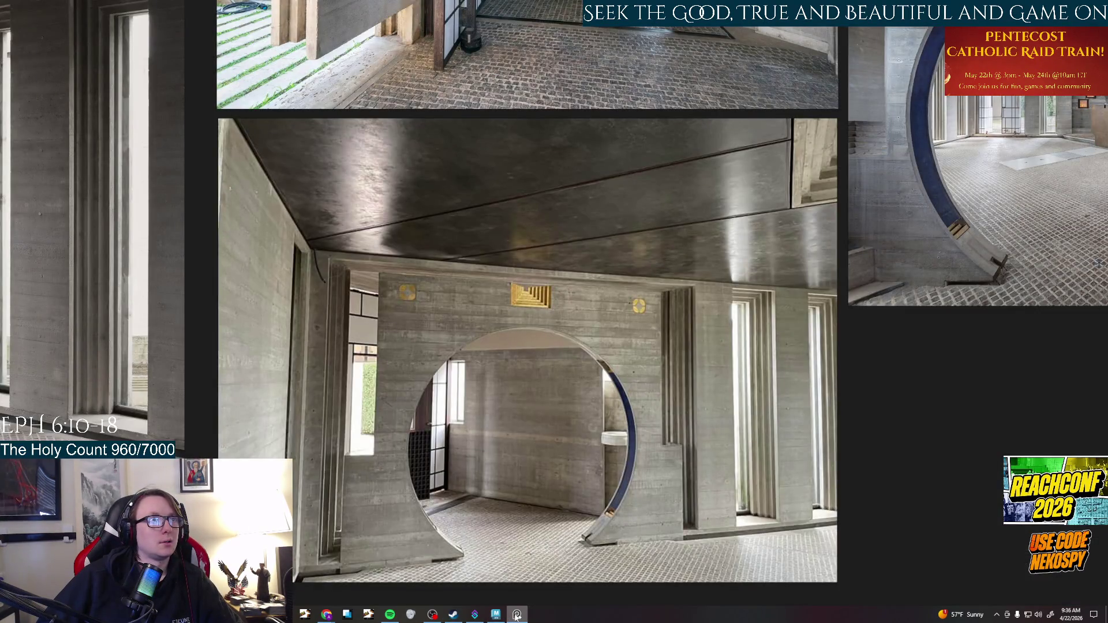
scroll(573, 450, "down", 5)
scroll(760, 291, "up", 5)
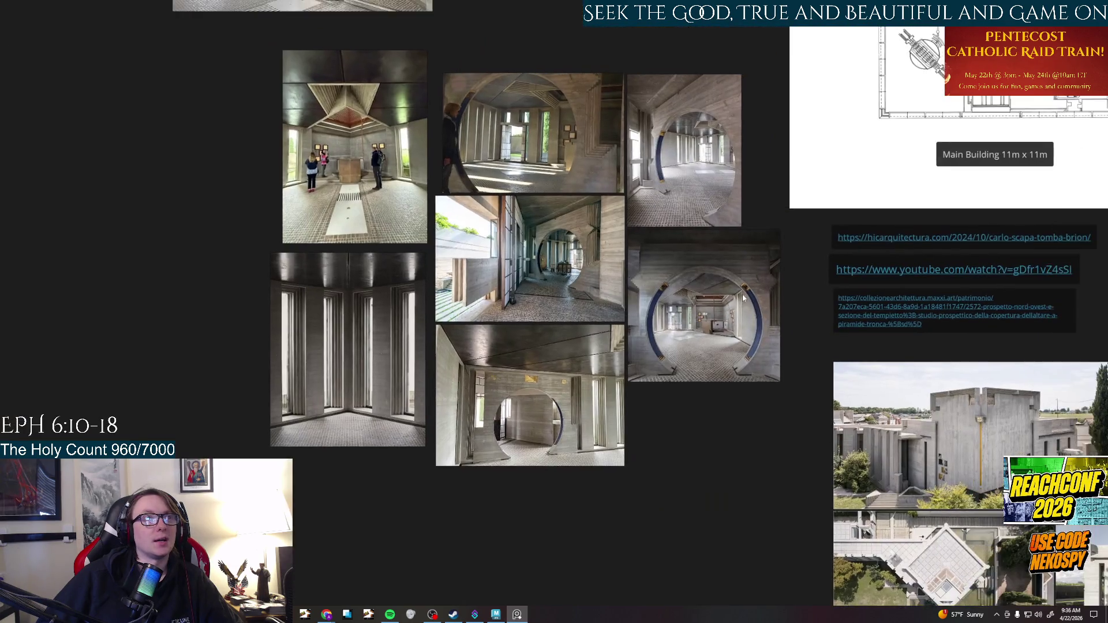
scroll(673, 372, "up", 3)
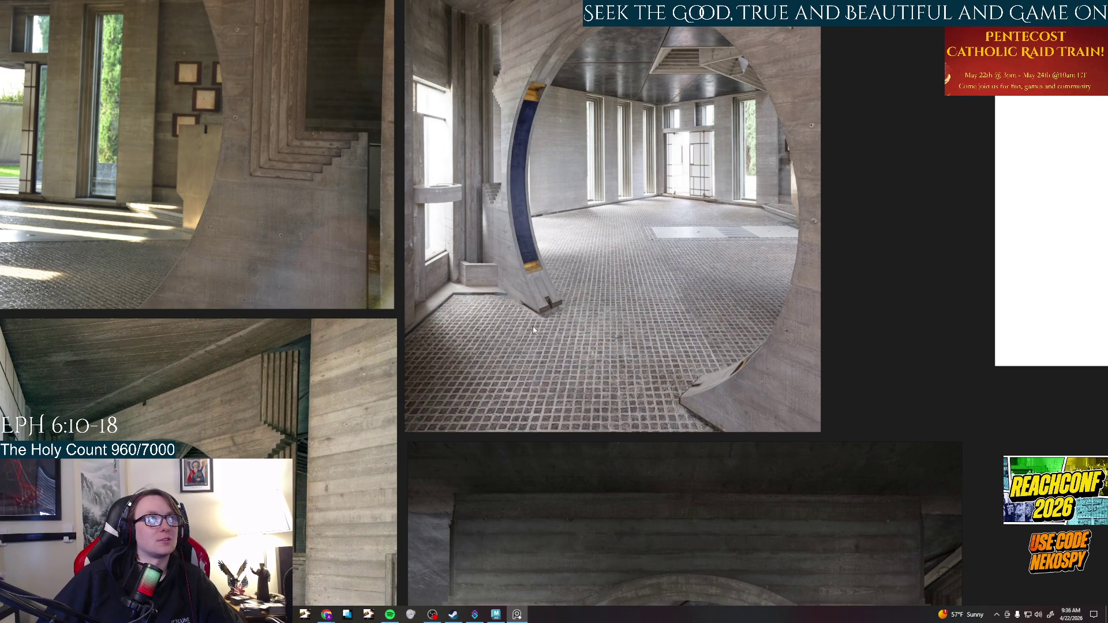
scroll(532, 327, "down", 1)
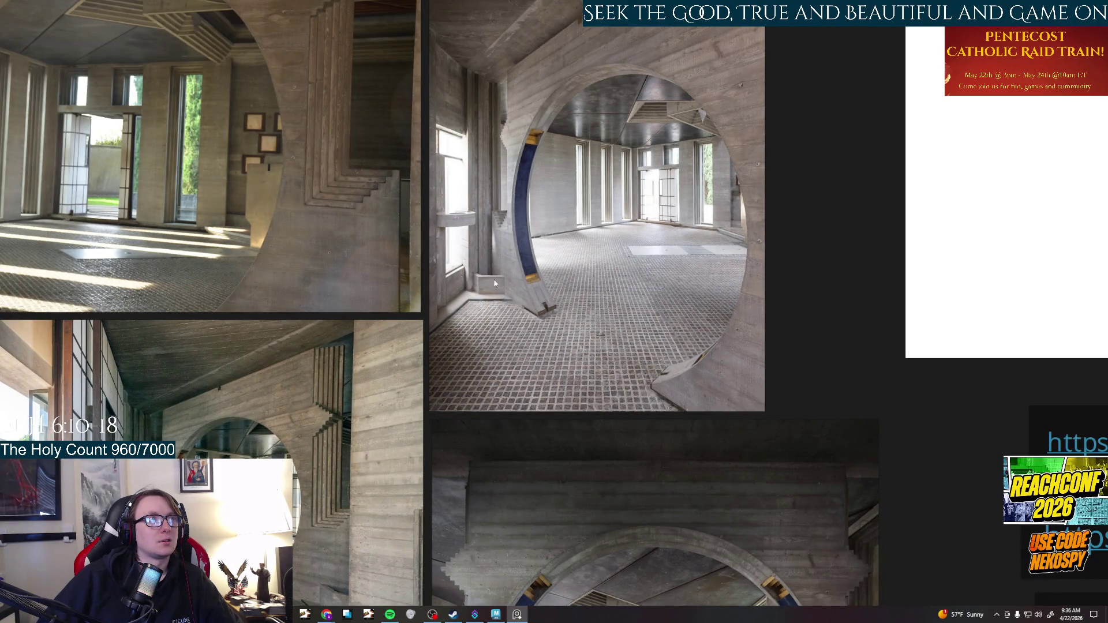
scroll(478, 281, "up", 3)
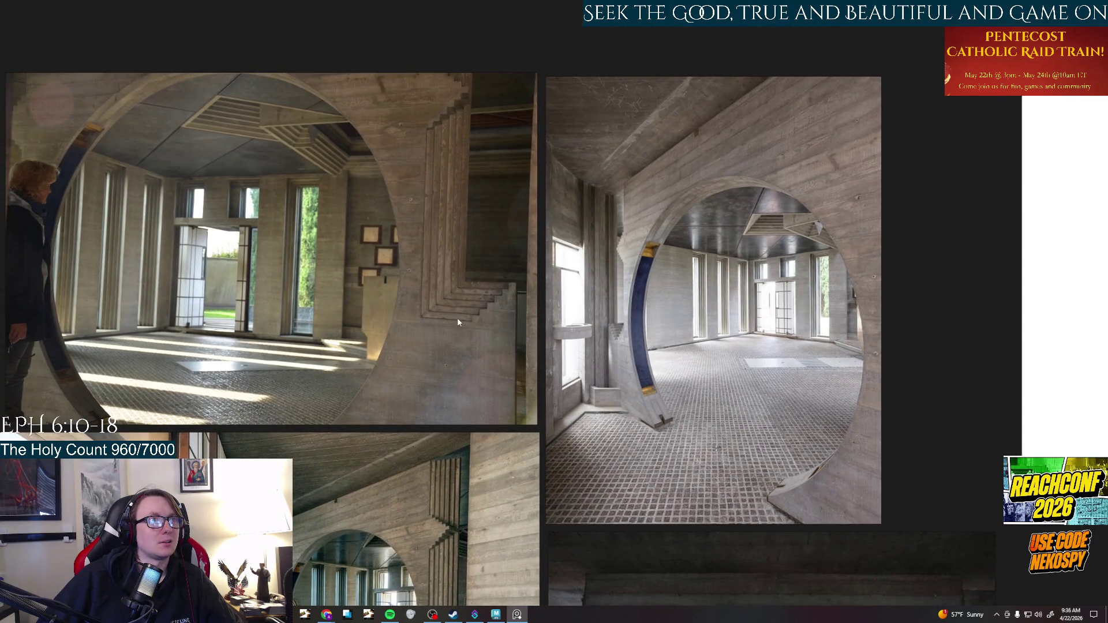
scroll(561, 347, "up", 4)
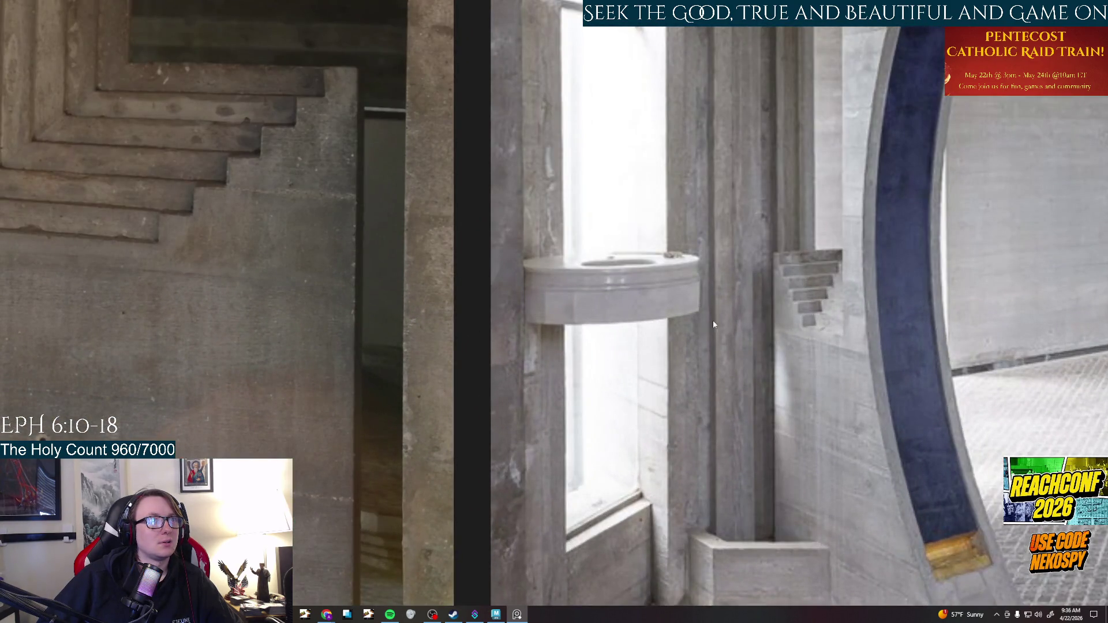
scroll(712, 325, "down", 1)
scroll(723, 382, "down", 1)
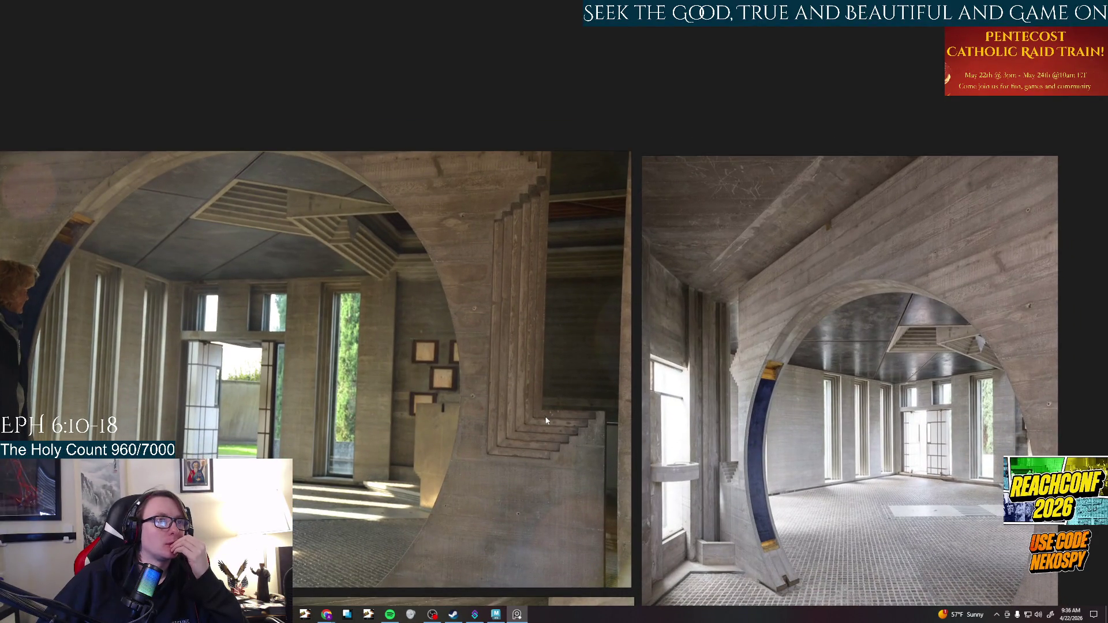
mouse_move(500, 616)
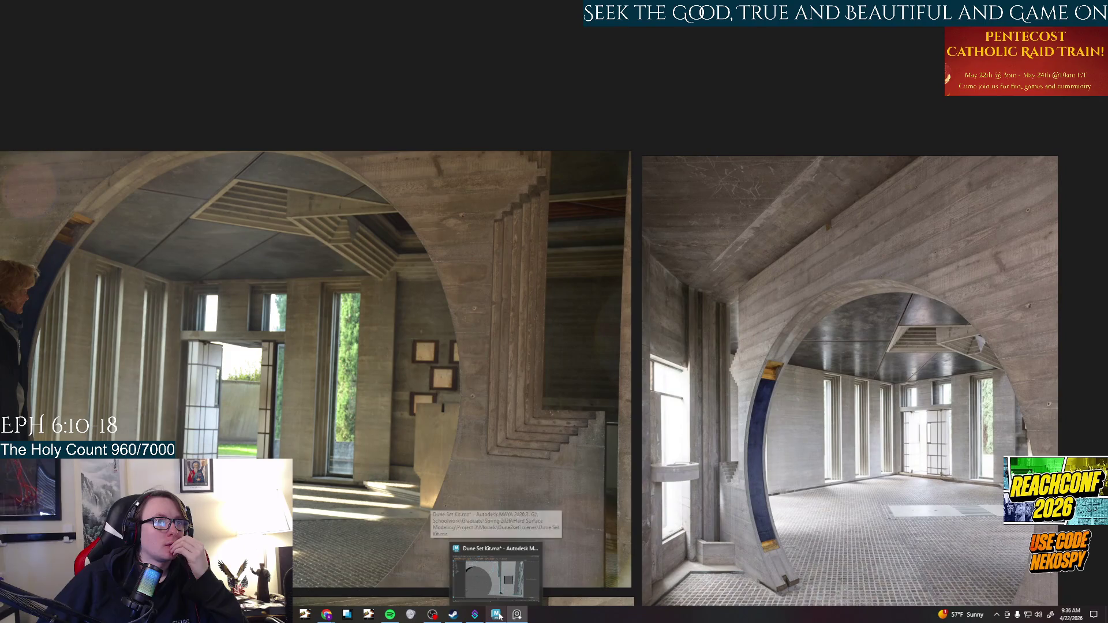
Return to Maya and delete the top face strip of Wall_B
left_click(507, 583)
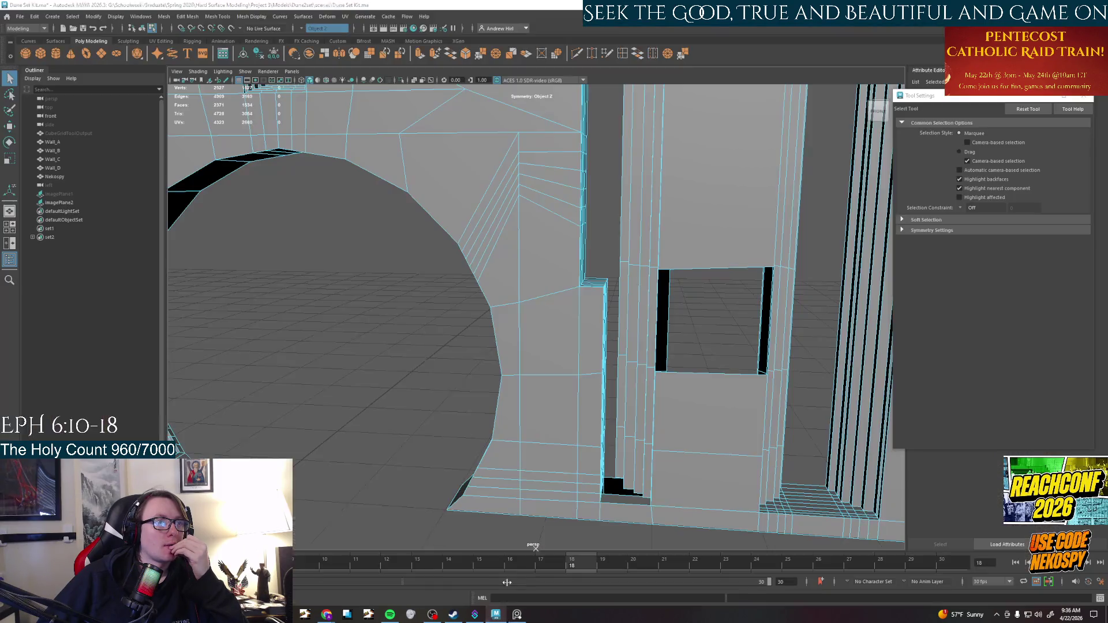
mouse_move(576, 409)
left_mouse_down("alt")
mouse_move(589, 410)
mouse_move(595, 432)
mouse_move(702, 400)
mouse_move(606, 365)
mouse_move(291, 359)
mouse_move(425, 371)
mouse_move(470, 398)
mouse_move(445, 378)
mouse_move(466, 382)
left_mouse_up("alt")
mouse_move(565, 506)
left_mouse_down("alt")
mouse_move(577, 447)
mouse_move(704, 469)
mouse_move(584, 351)
mouse_move(604, 413)
mouse_move(548, 447)
mouse_move(557, 456)
left_mouse_up("alt")
right_click_drag(552, 459, 549, 485)
left_click(508, 421)
double_click(506, 483, "shift")
mouse_move(583, 435)
left_mouse_down("alt")
mouse_move(608, 283)
mouse_move(576, 230)
mouse_move(537, 265)
left_mouse_up("alt")
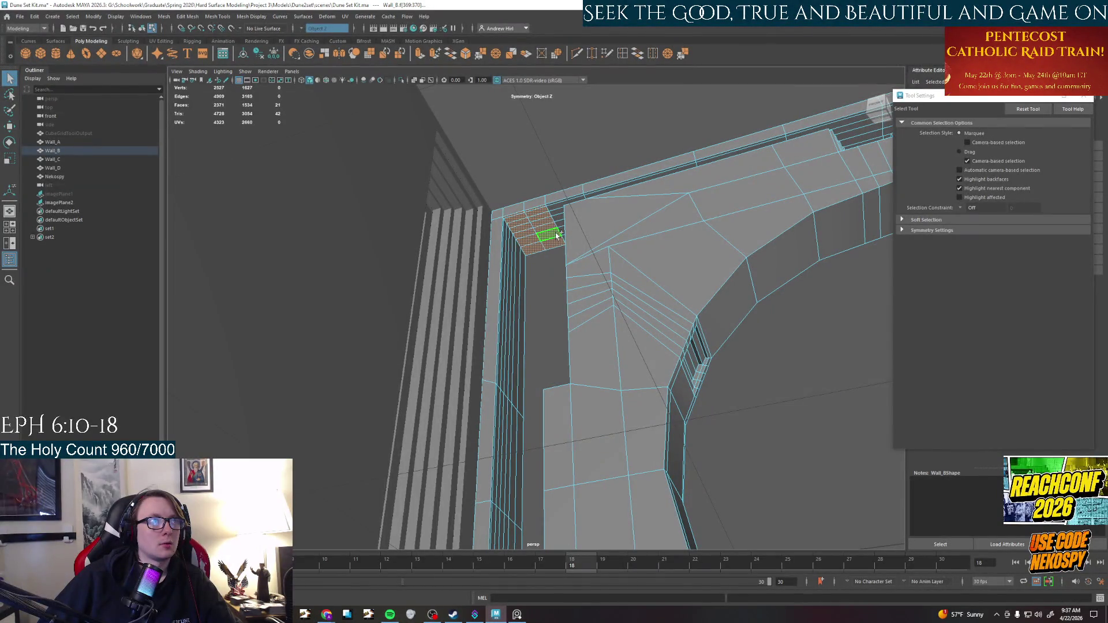
key("Delete")
Back in face mode, select the strip of narrow inner door-frame faces
mouse_move(584, 271)
left_mouse_down("alt")
mouse_move(566, 364)
mouse_move(584, 362)
mouse_move(519, 398)
mouse_move(615, 374)
left_mouse_up("alt")
right_click(615, 374)
left_click(616, 381)
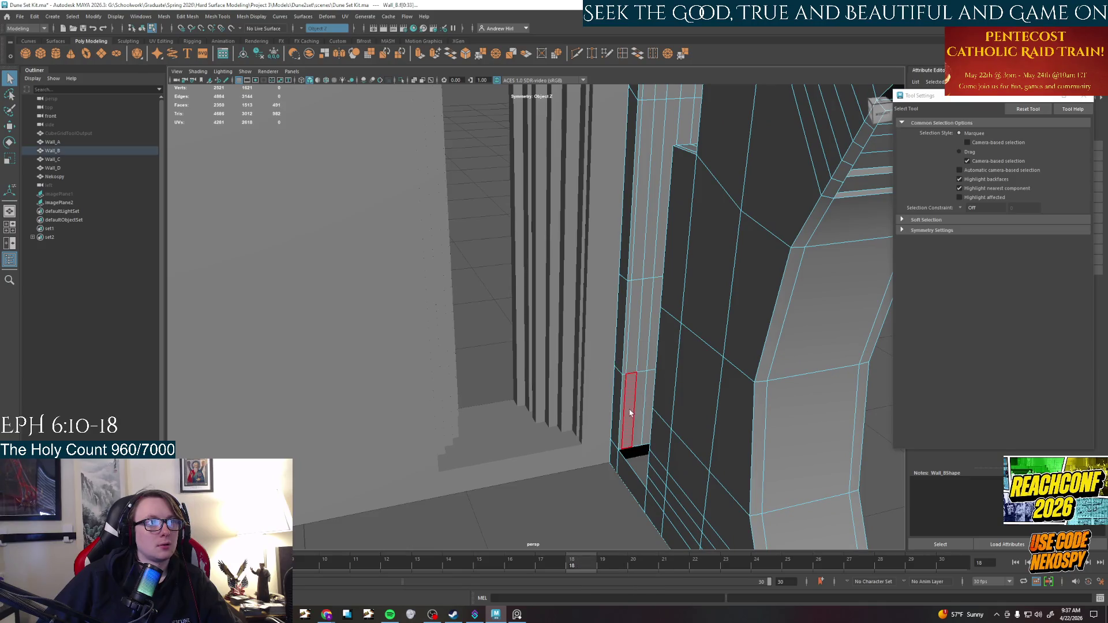
mouse_move(600, 447)
left_mouse_down("alt")
mouse_move(643, 425)
mouse_move(602, 423)
left_mouse_up("alt")
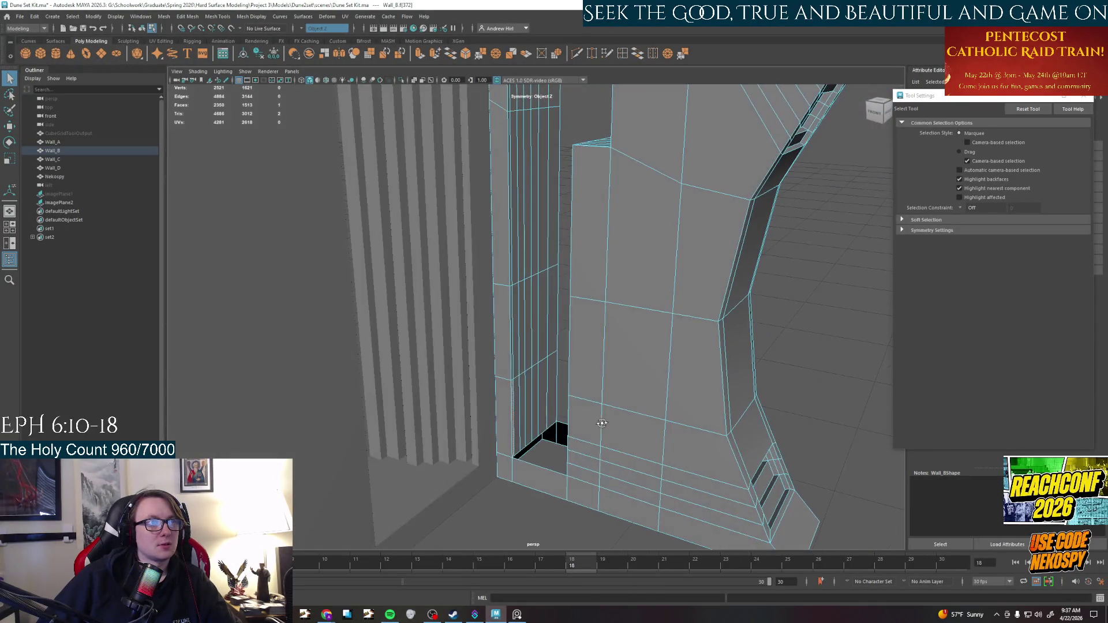
left_click(552, 375, "shift")
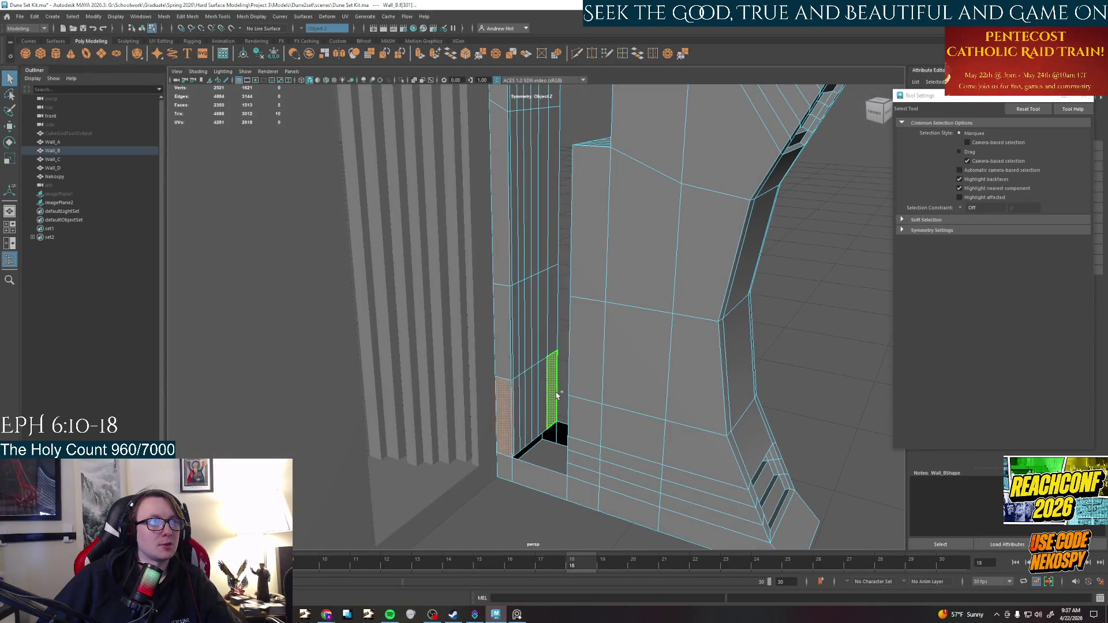
left_click(516, 409)
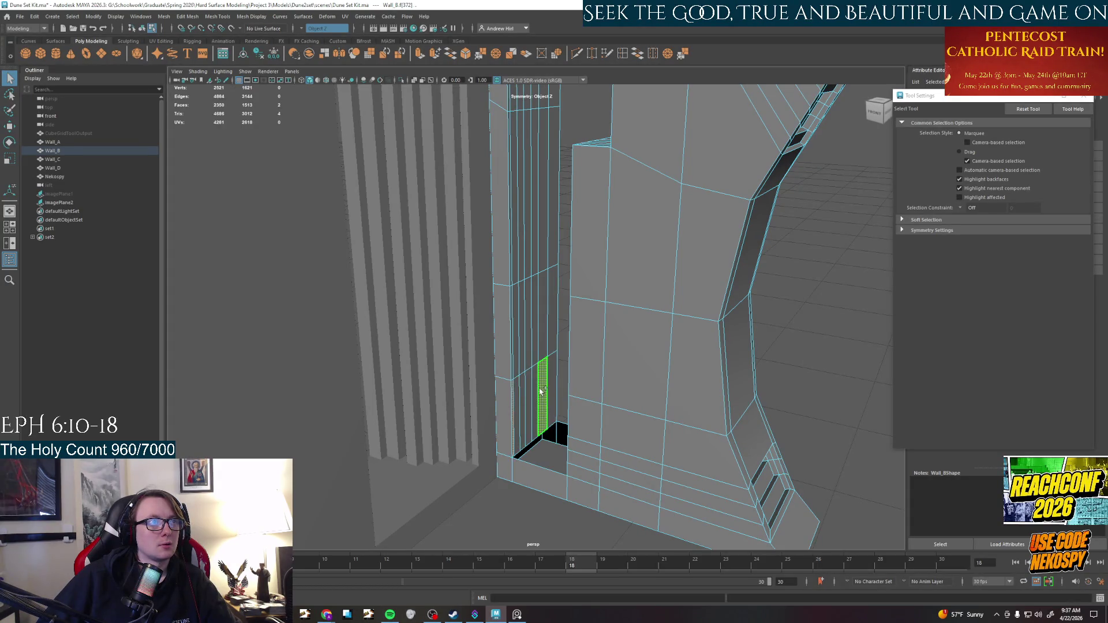
double_click(540, 391, "shift")
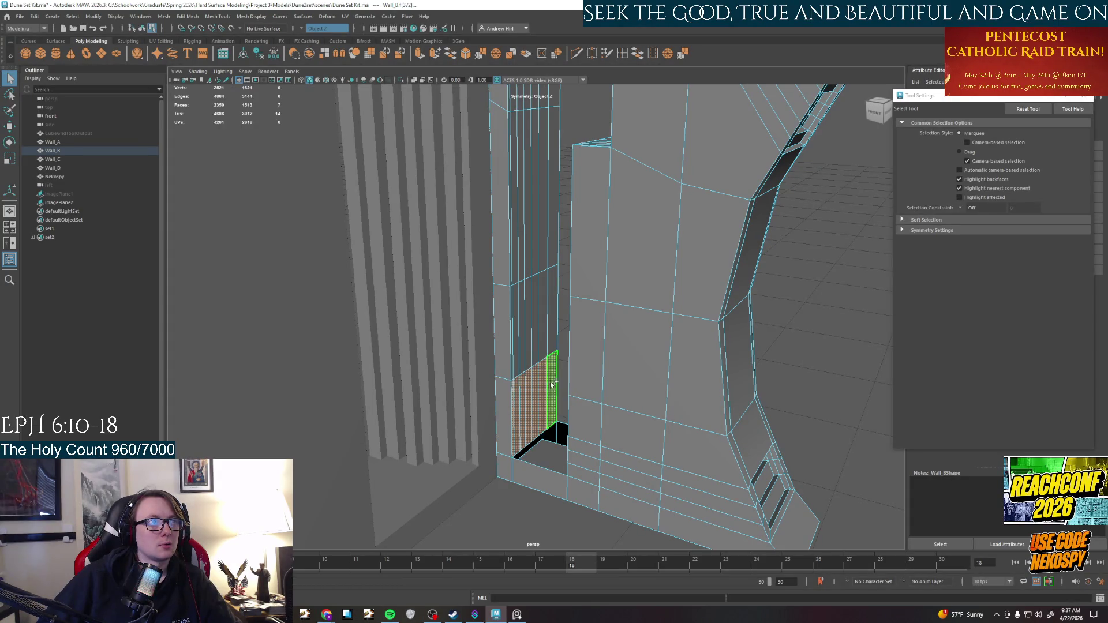
double_click(553, 332, "shift")
key("ctrl+z")
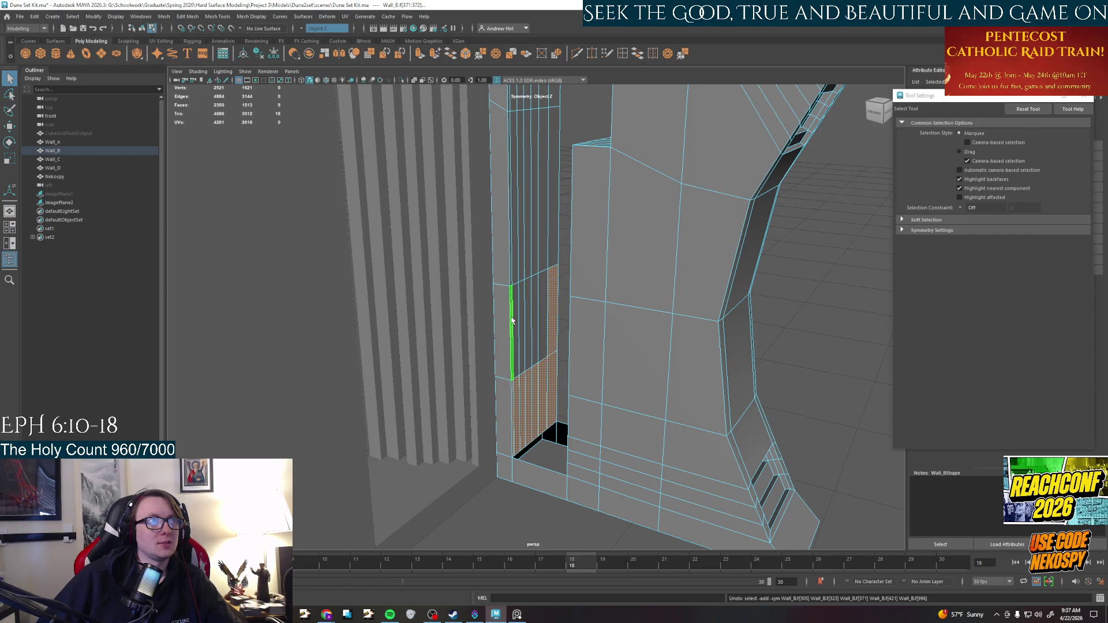
Add the remaining rows and upper inner door-frame strips to the selection
double_click(516, 317, "shift")
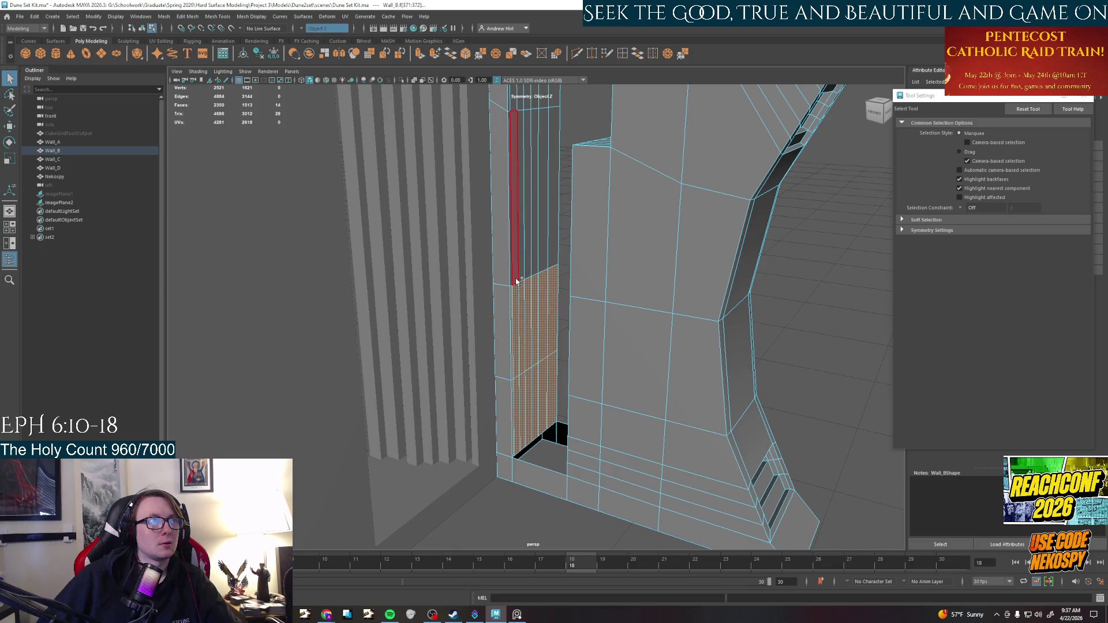
double_click(550, 258, "shift")
left_click(550, 258, "shift")
left_click_drag(550, 258, 505, 268, "alt")
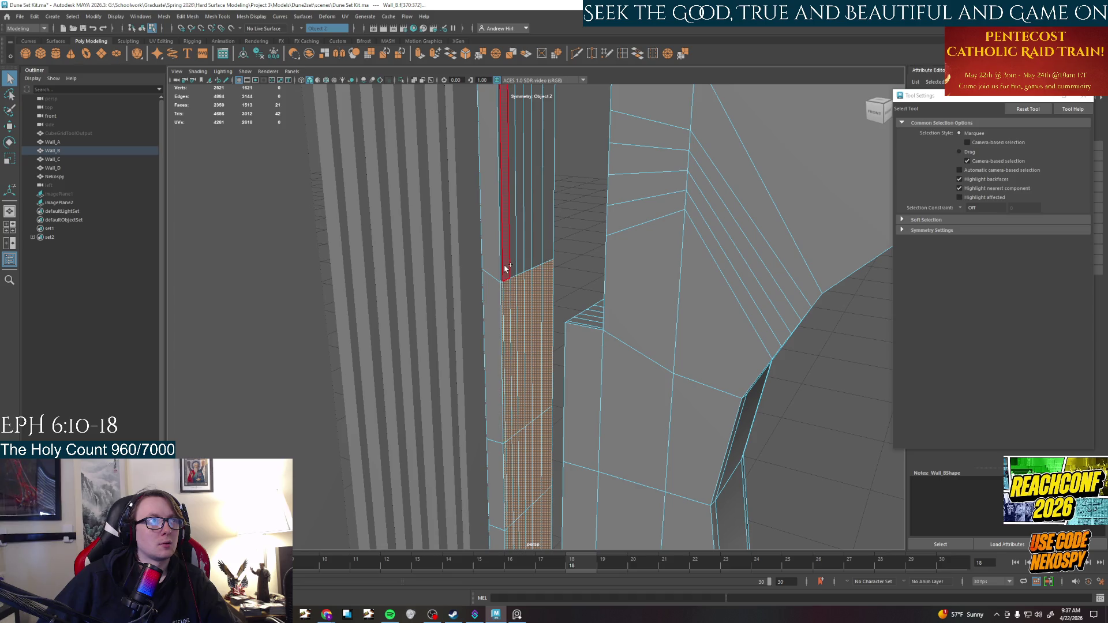
double_click(523, 264, "shift")
mouse_move(559, 230)
left_mouse_down("alt")
mouse_move(556, 456)
mouse_move(670, 450)
mouse_move(663, 292)
left_mouse_up("alt")
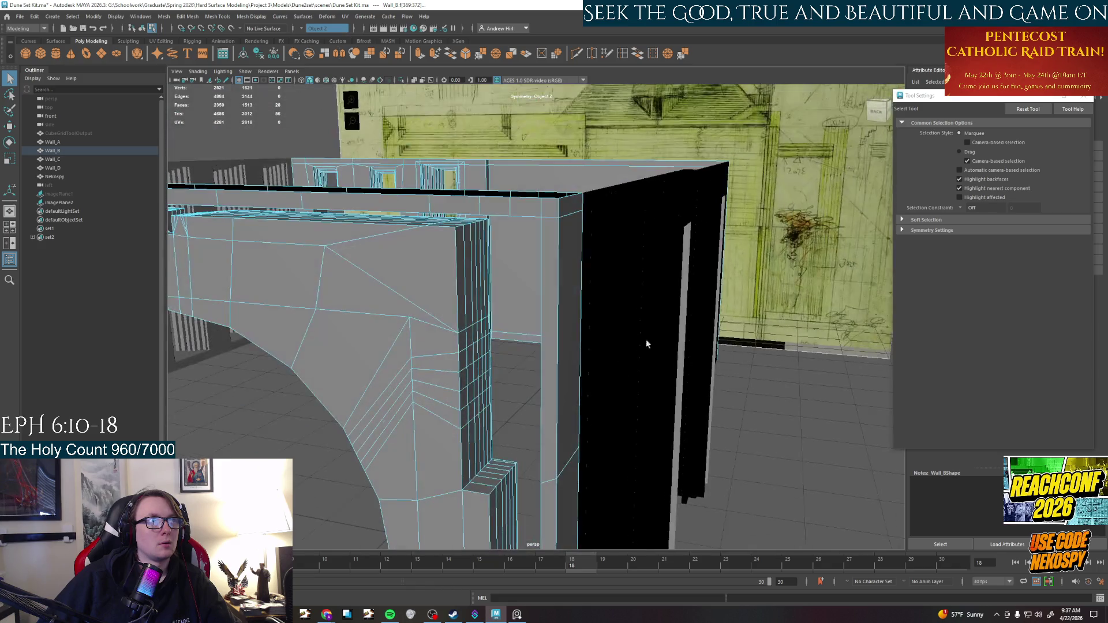
Delete face columns from Wall_B's door-frame strip, undoing the trial 7-face deletions
right_click_drag(572, 292, 570, 345)
mouse_move(570, 310)
left_mouse_down("alt")
mouse_move(554, 346)
mouse_move(532, 226)
mouse_move(549, 448)
mouse_move(540, 451)
left_mouse_up("alt")
left_click(551, 447, "shift")
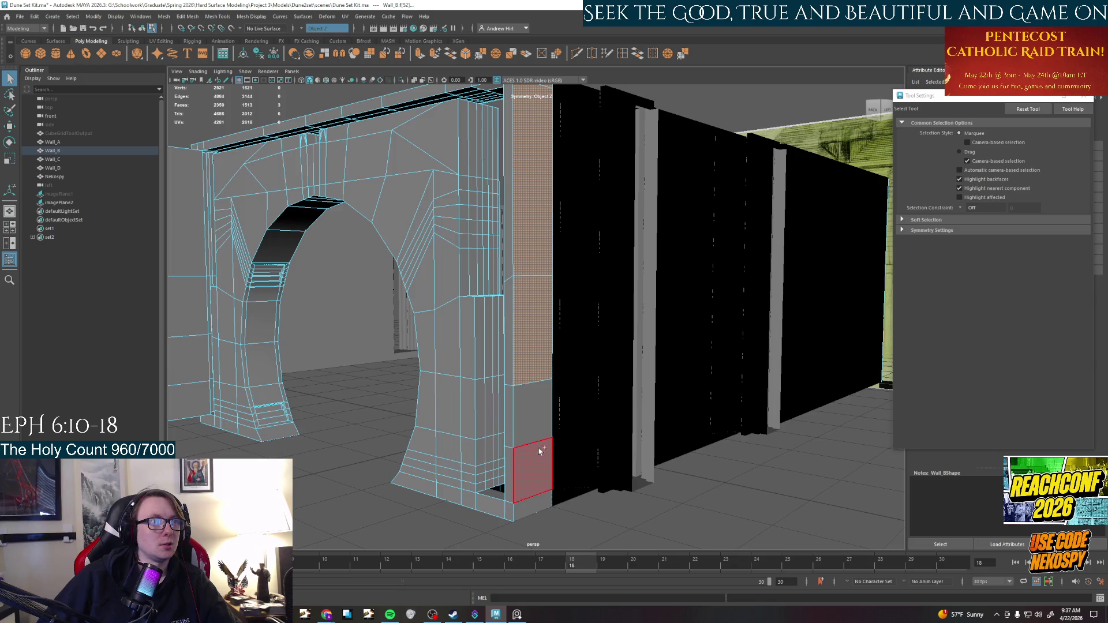
key("Delete")
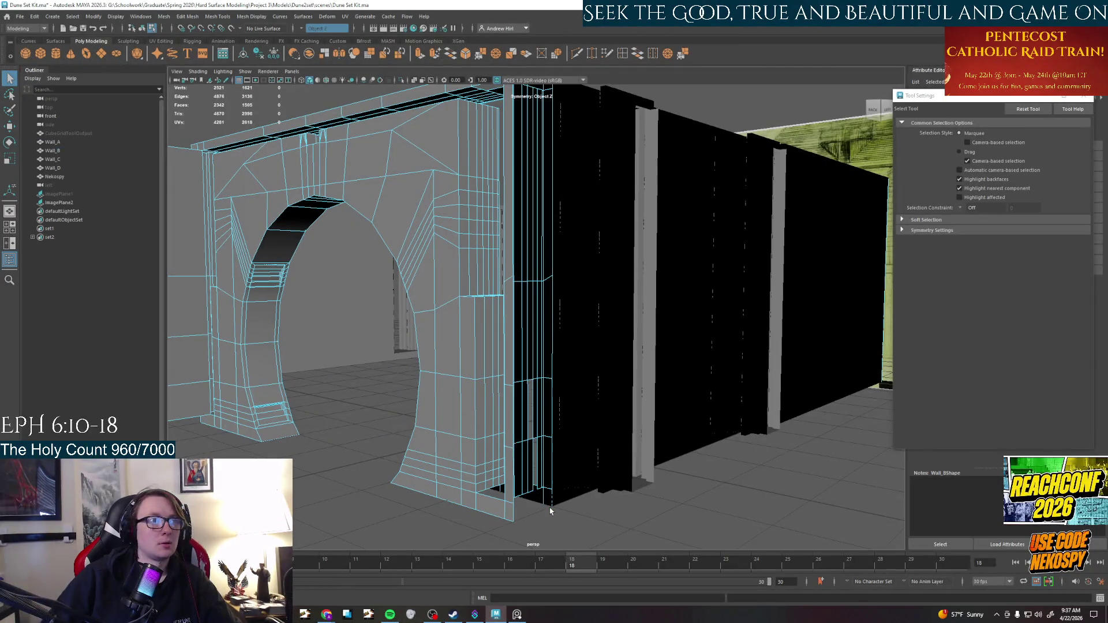
mouse_move(544, 435)
left_mouse_down("alt")
mouse_move(330, 417)
mouse_move(531, 548)
mouse_move(581, 482)
left_mouse_up("alt")
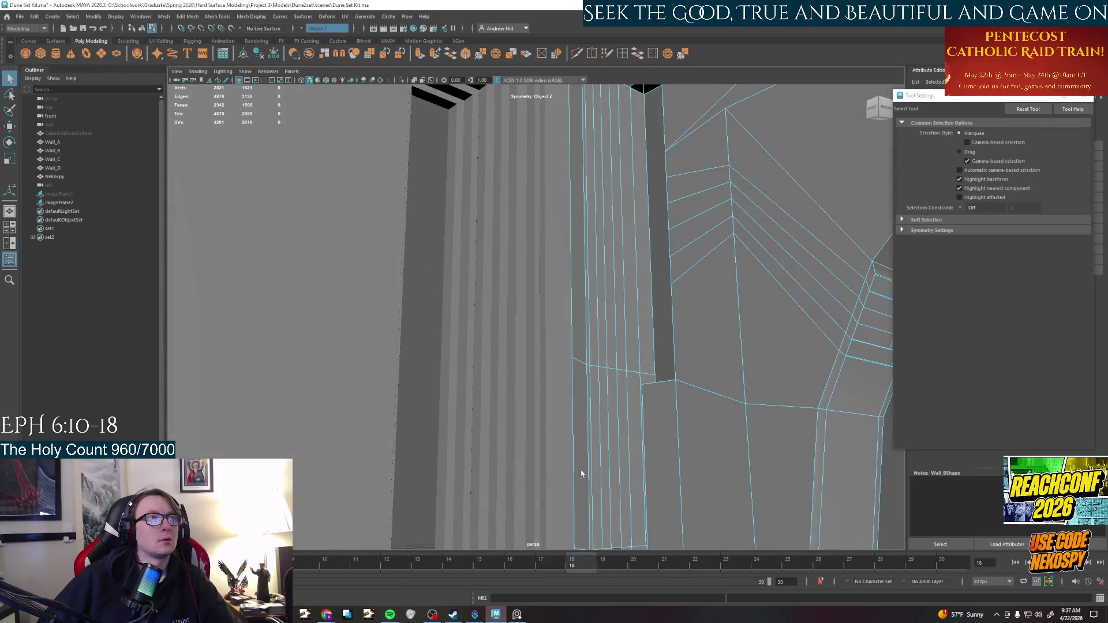
mouse_move(588, 339)
left_mouse_down()
mouse_move(645, 354)
mouse_move(612, 417)
left_mouse_up()
key("ctrl+z")
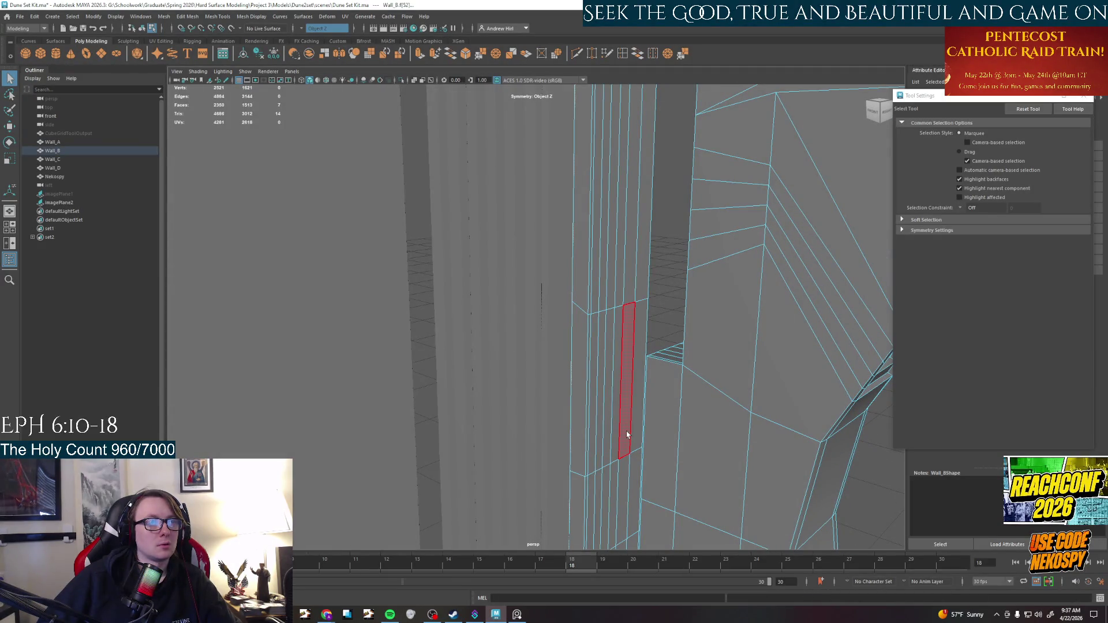
key("Delete")
left_click_drag(628, 435, 572, 266, "alt")
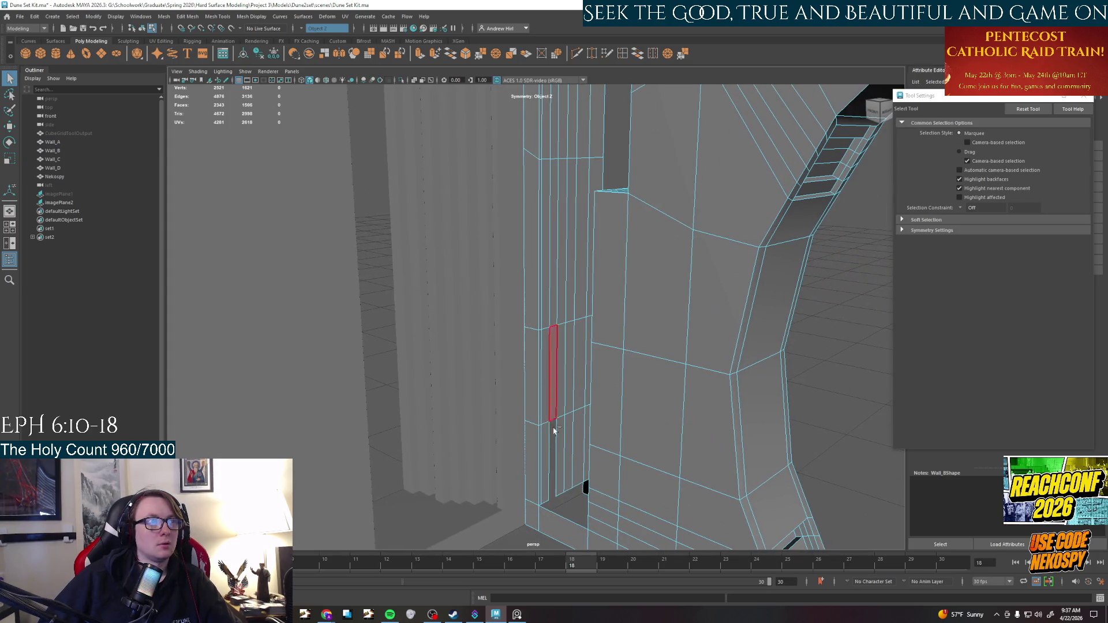
key("ctrl+z")
key("Delete")
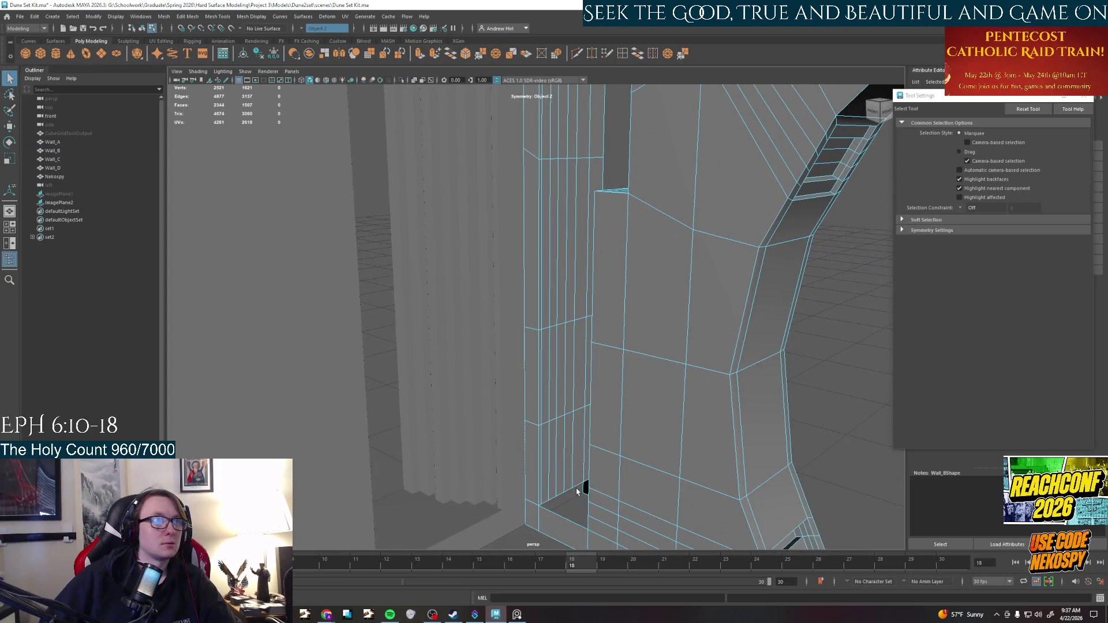
Select a new narrow column of strip faces on Wall_B's door frame
left_click(541, 469)
mouse_move(541, 469)
left_mouse_down("alt")
mouse_move(571, 435)
mouse_move(537, 393)
left_mouse_up("alt")
double_click(571, 436)
mouse_move(521, 457)
left_mouse_down("alt")
mouse_move(587, 357)
mouse_move(541, 311)
left_mouse_up("alt")
double_click(587, 358, "shift")
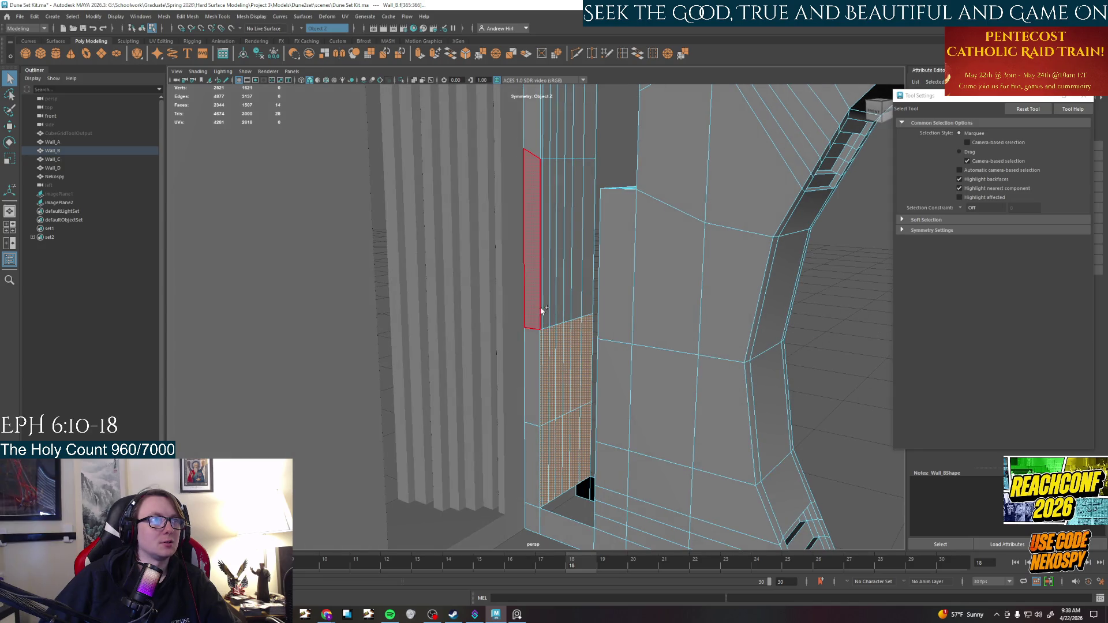
double_click(578, 309, "shift")
mouse_move(580, 309)
left_mouse_down("alt")
mouse_move(531, 330)
mouse_move(555, 360)
mouse_move(562, 416)
mouse_move(554, 346)
mouse_move(562, 398)
mouse_move(548, 482)
mouse_move(549, 346)
mouse_move(515, 249)
mouse_move(520, 264)
left_mouse_up("alt")
double_click(529, 326, "shift")
key("e")
Undo a test extrude, then extrude a four-face strip on the door jamb
key("ctrl+e")
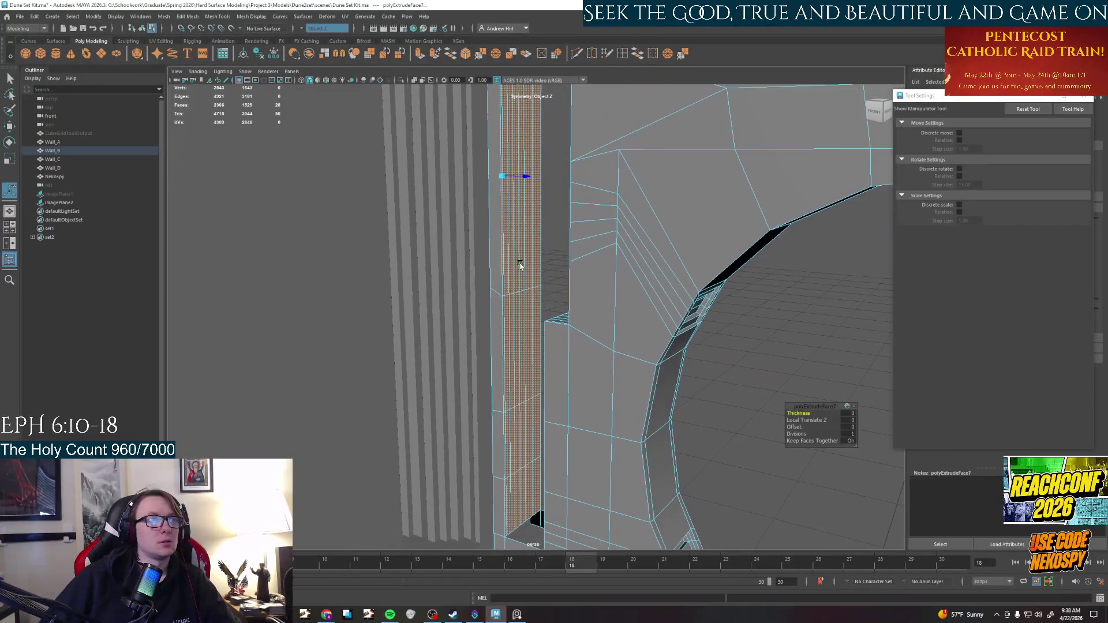
key("ctrl+z")
key("ctrl+z")
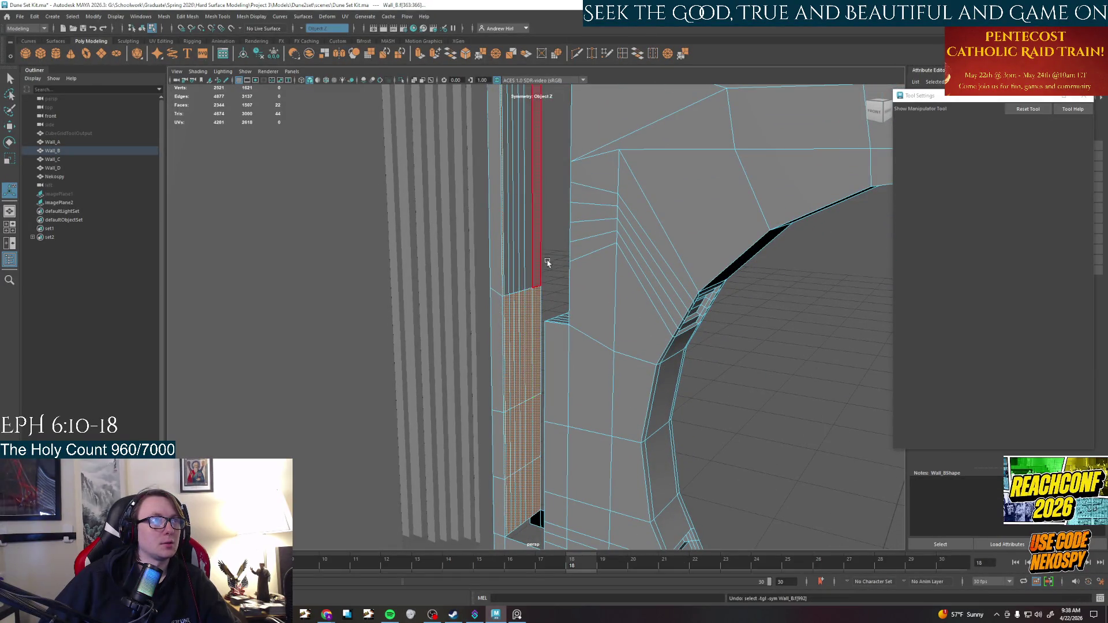
left_click(508, 358)
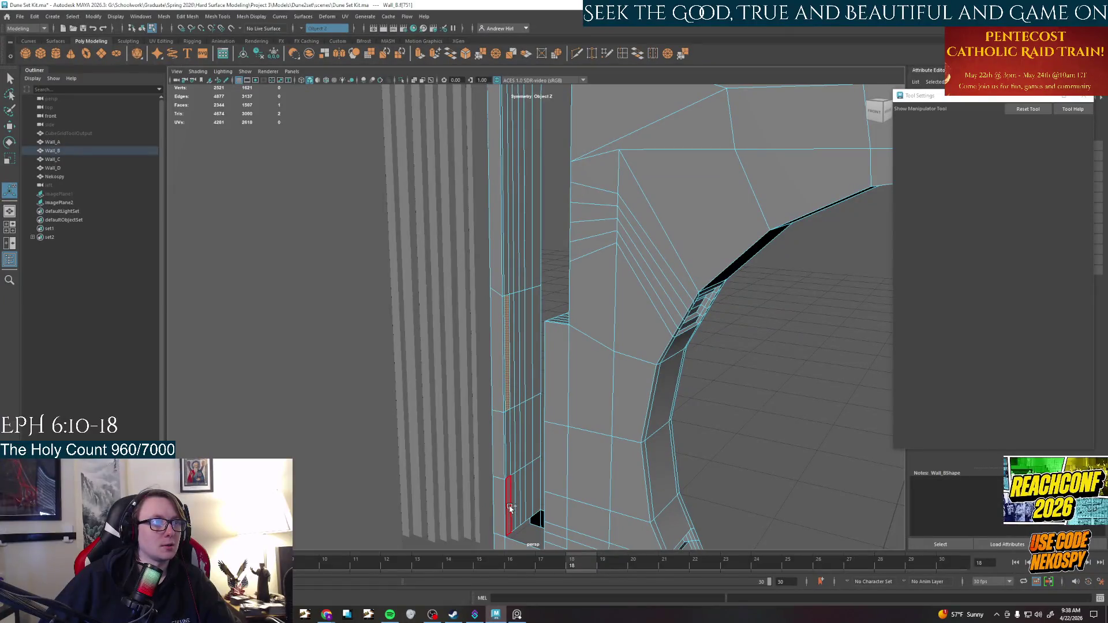
left_click_drag(502, 208, 549, 284)
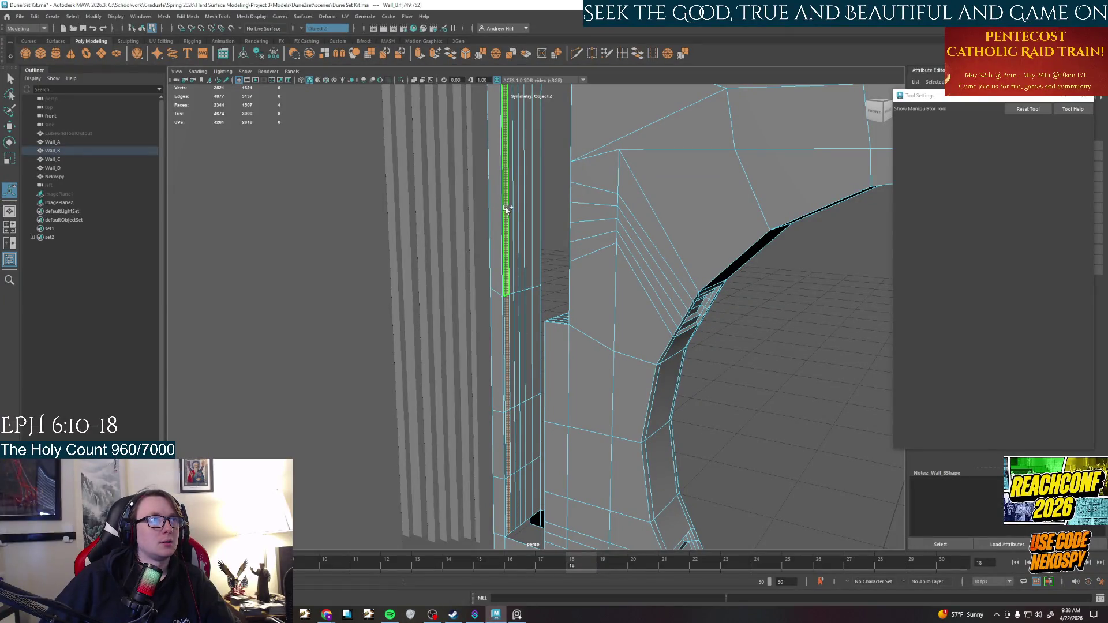
key("ctrl+e")
mouse_move(532, 514)
left_mouse_down()
mouse_move(532, 361)
mouse_move(548, 355)
mouse_move(513, 390)
left_mouse_up()
Delete two small stray faces from the wall
left_click(527, 344)
key("w")
left_click(512, 389)
key("Delete")
scroll(577, 375, "up", 5)
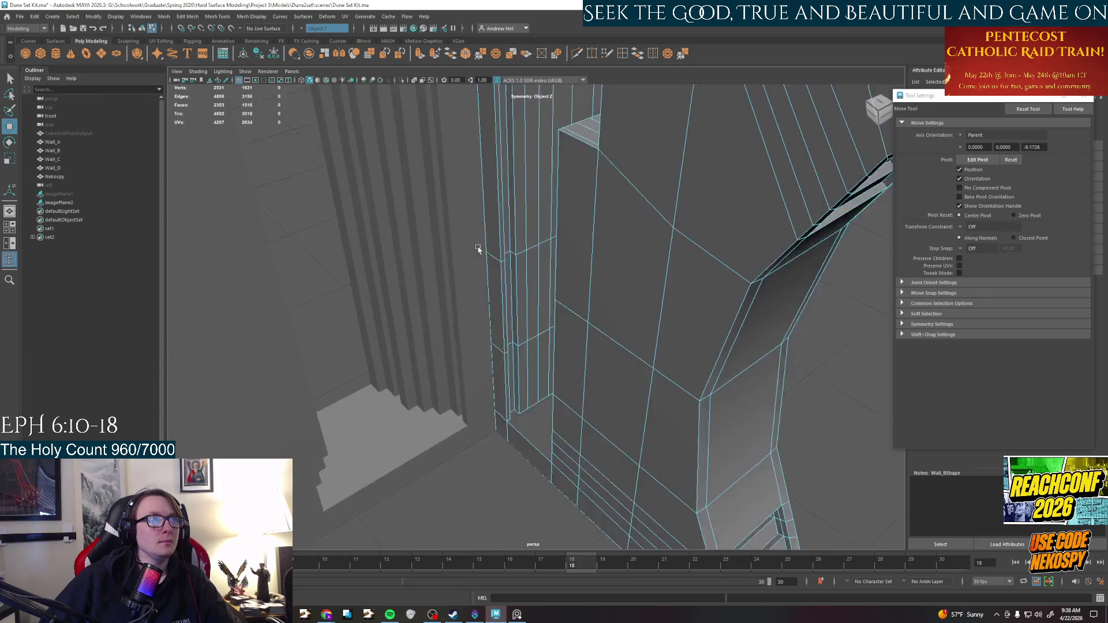
scroll(601, 372, "down", 5)
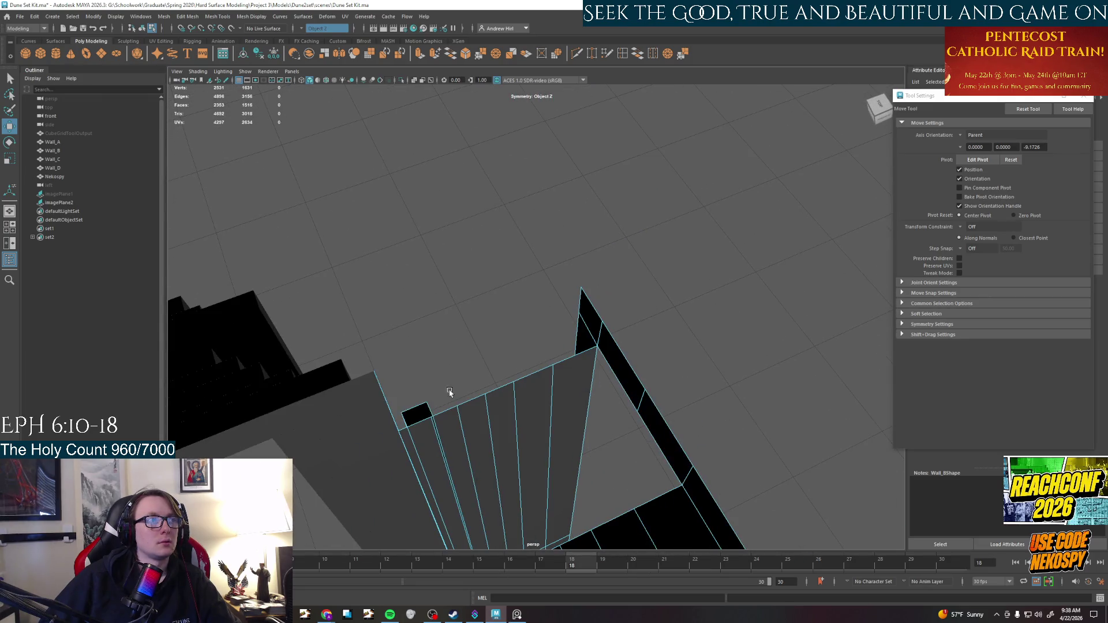
left_click(417, 412)
key("Delete")
scroll(482, 411, "up", 5)
scroll(504, 435, "down", 5)
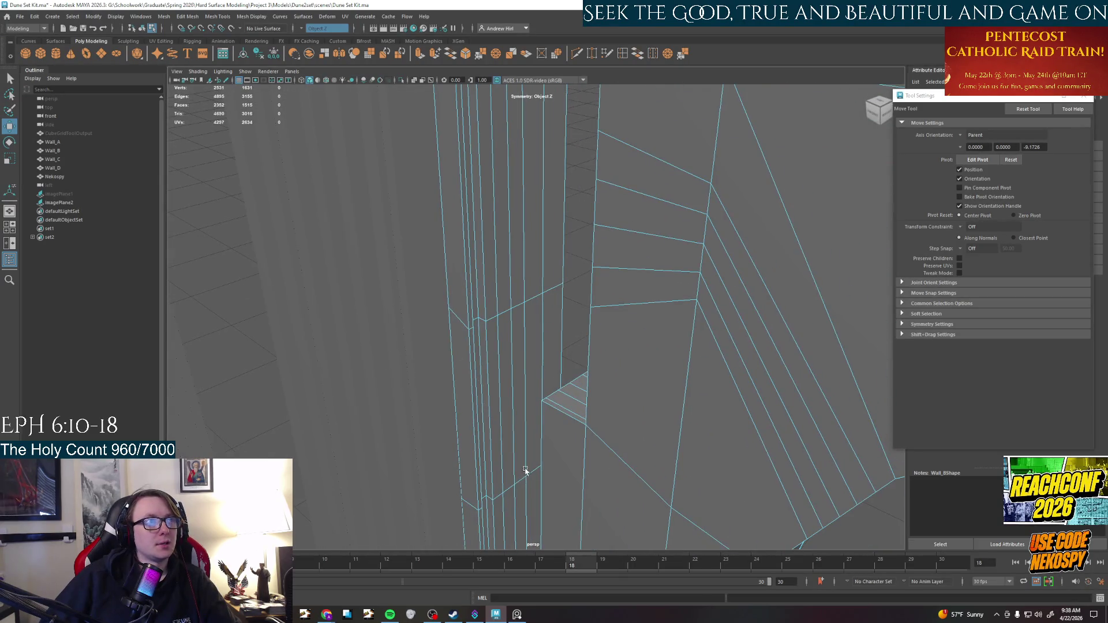
Select the jamb strip faces bottom to top and extrude them, adjusting the depth
left_click(497, 444)
scroll(517, 450, "up", 5)
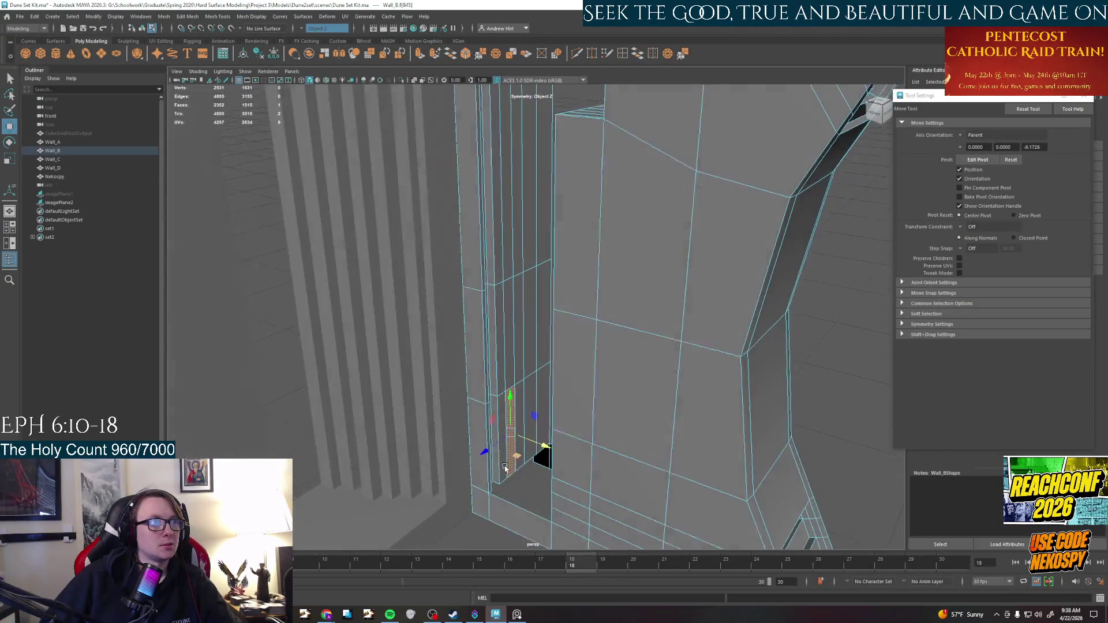
left_click(549, 405, "shift")
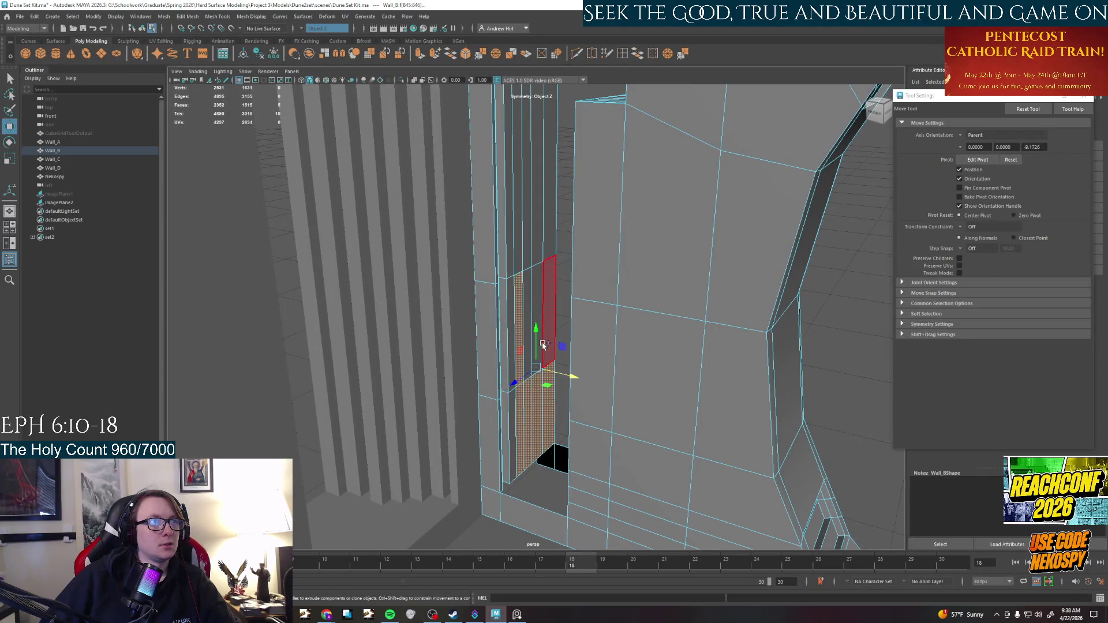
left_click(551, 314, "shift")
left_click(553, 238, "shift")
left_click(553, 238, "shift")
mouse_move(553, 238)
left_mouse_down("alt")
mouse_move(497, 387)
mouse_move(519, 462)
mouse_move(502, 312)
mouse_move(515, 407)
mouse_move(539, 405)
mouse_move(524, 405)
mouse_move(526, 454)
left_mouse_up("alt")
left_click(496, 388, "shift")
key("ctrl+e")
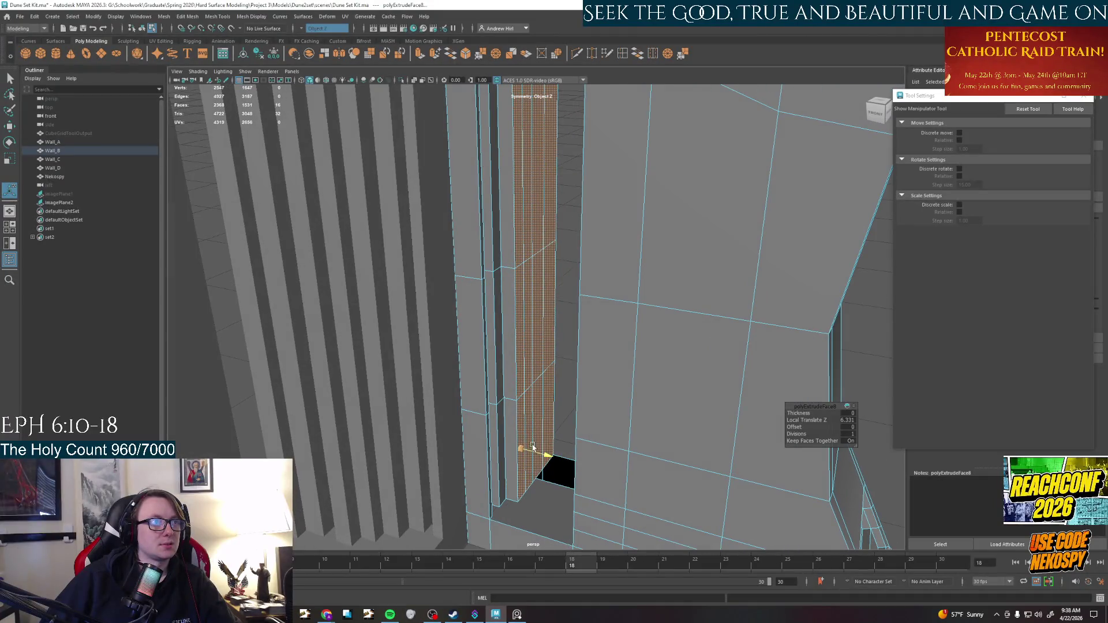
key("ctrl+z")
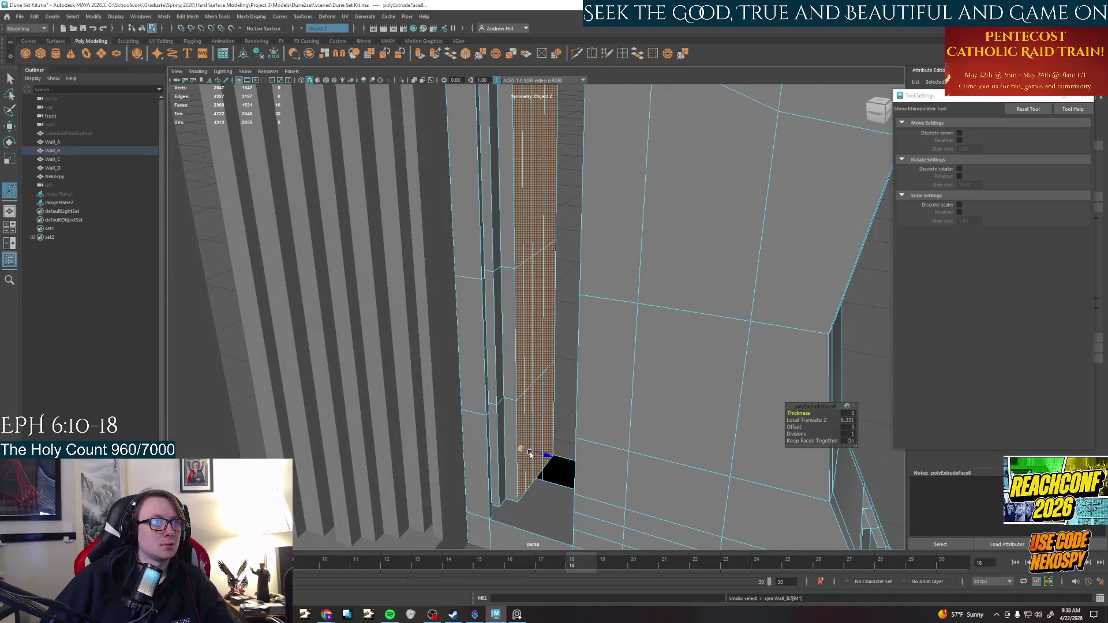
left_click_drag(533, 454, 541, 452)
left_click(531, 419)
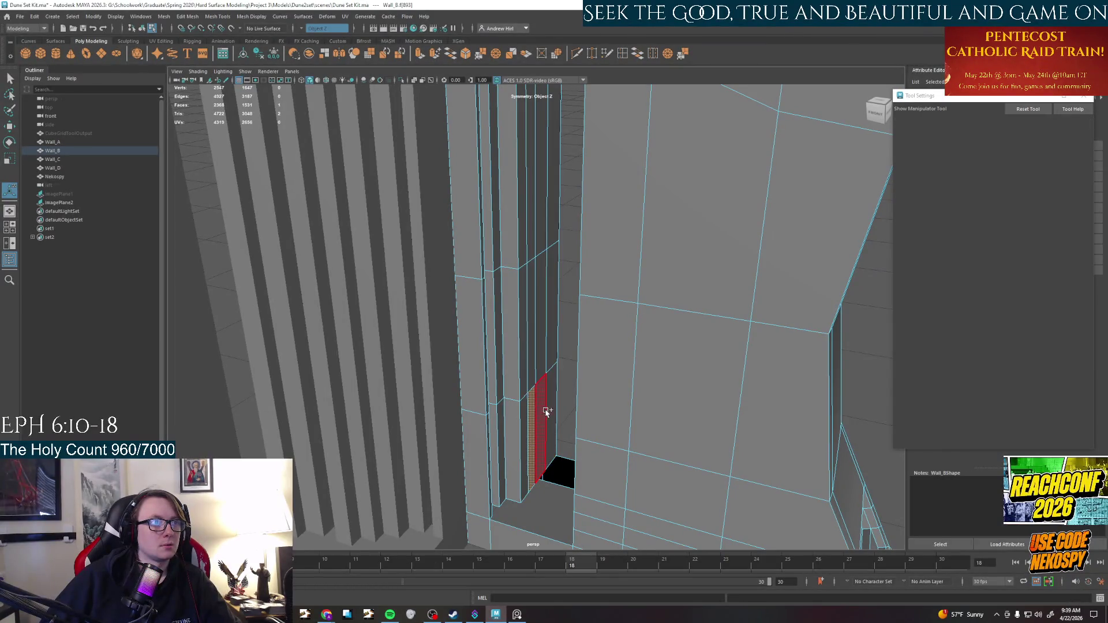
Select the narrow jamb strip faces one by one up the frame
left_click(542, 421)
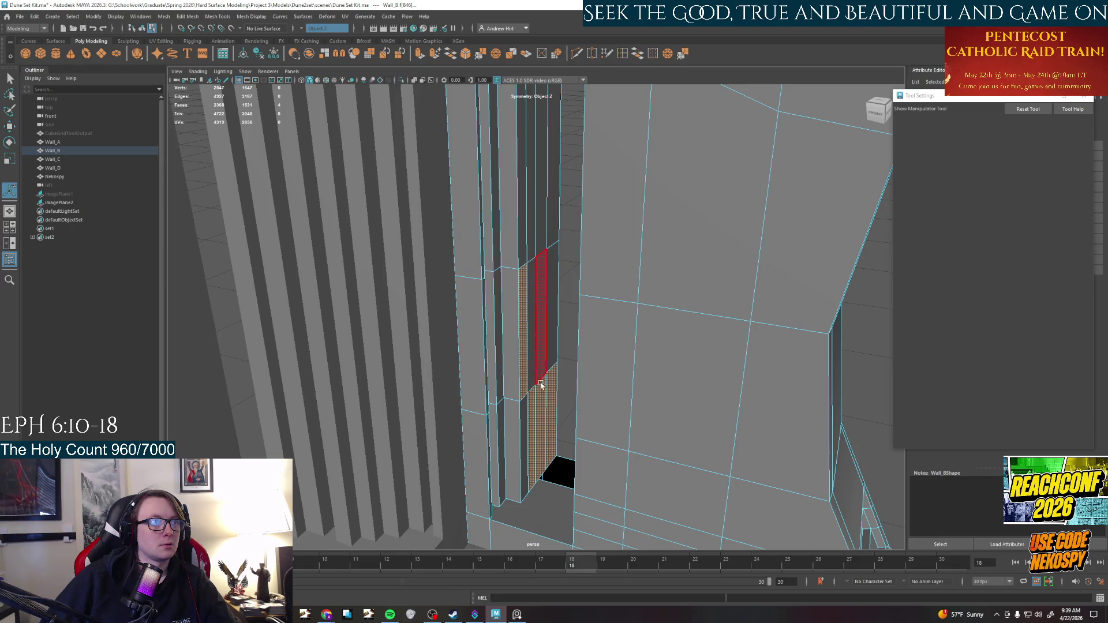
double_click(551, 400, "shift")
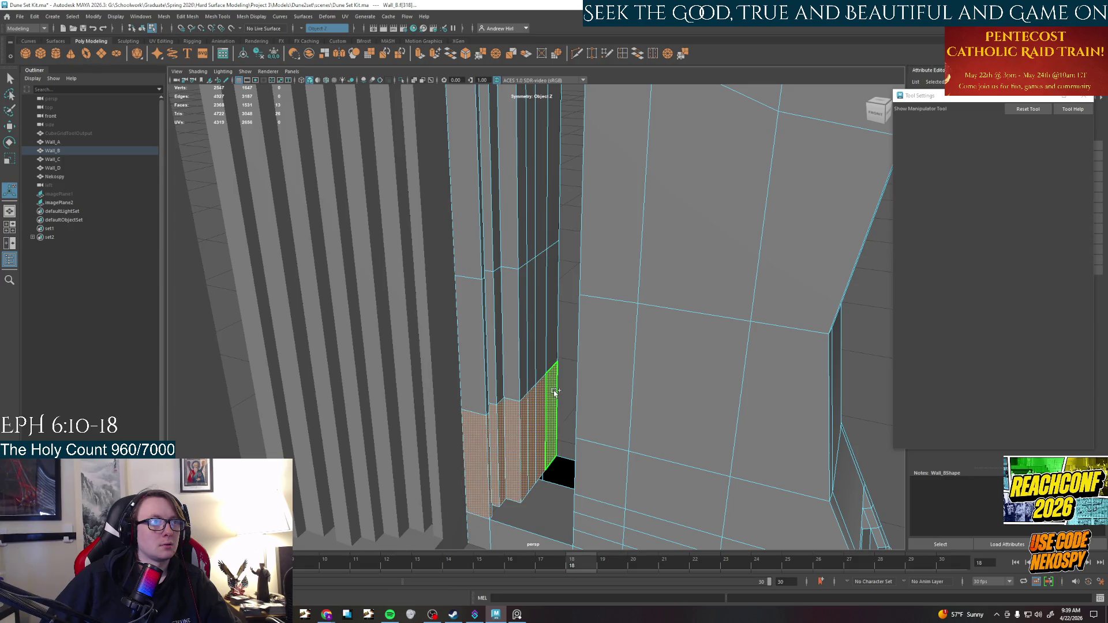
left_click(540, 405)
left_click(542, 346, "shift")
left_click(549, 242, "shift")
scroll(539, 312, "up", 3)
left_click(483, 366, "shift")
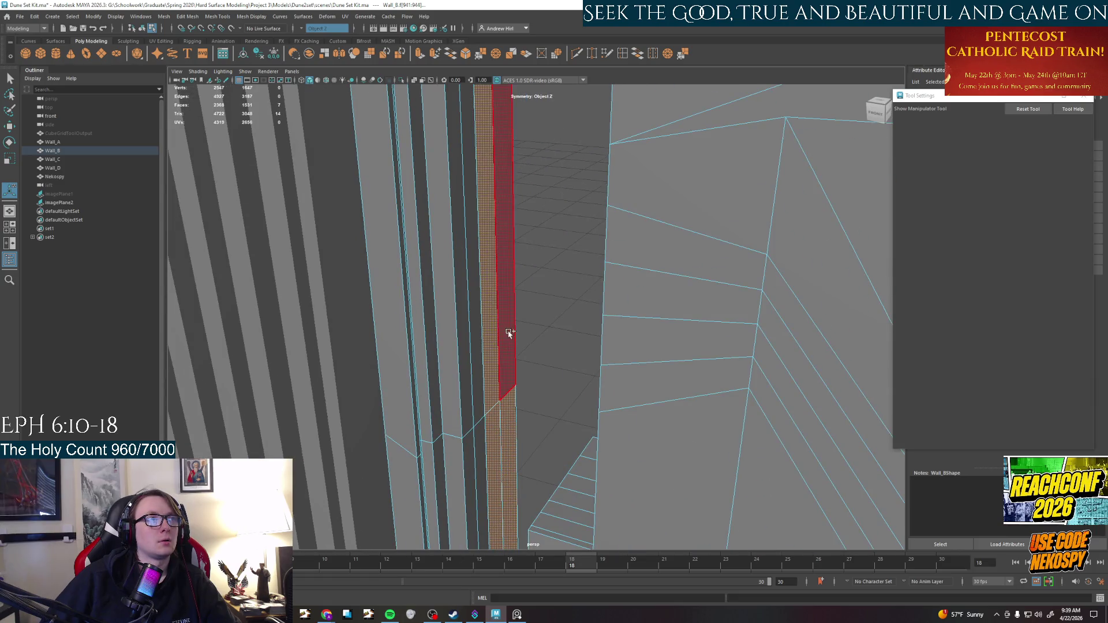
scroll(507, 323, "down", 3)
left_click_drag(508, 316, 504, 536, "alt")
mouse_move(506, 515)
left_mouse_down("alt")
mouse_move(500, 309)
mouse_move(525, 248)
mouse_move(509, 370)
left_mouse_up("alt")
Test a sideways extrude of the strip, undo it, and reselect the jamb faces
key("ctrl+e")
mouse_move(542, 465)
left_mouse_down()
mouse_move(554, 470)
mouse_move(520, 452)
mouse_move(496, 464)
mouse_move(550, 468)
left_mouse_up()
key("ctrl+z")
key("ctrl+z")
key("ctrl+z")
key("ctrl+z")
left_click_drag(554, 458, 578, 372, "alt")
key("ctrl+z")
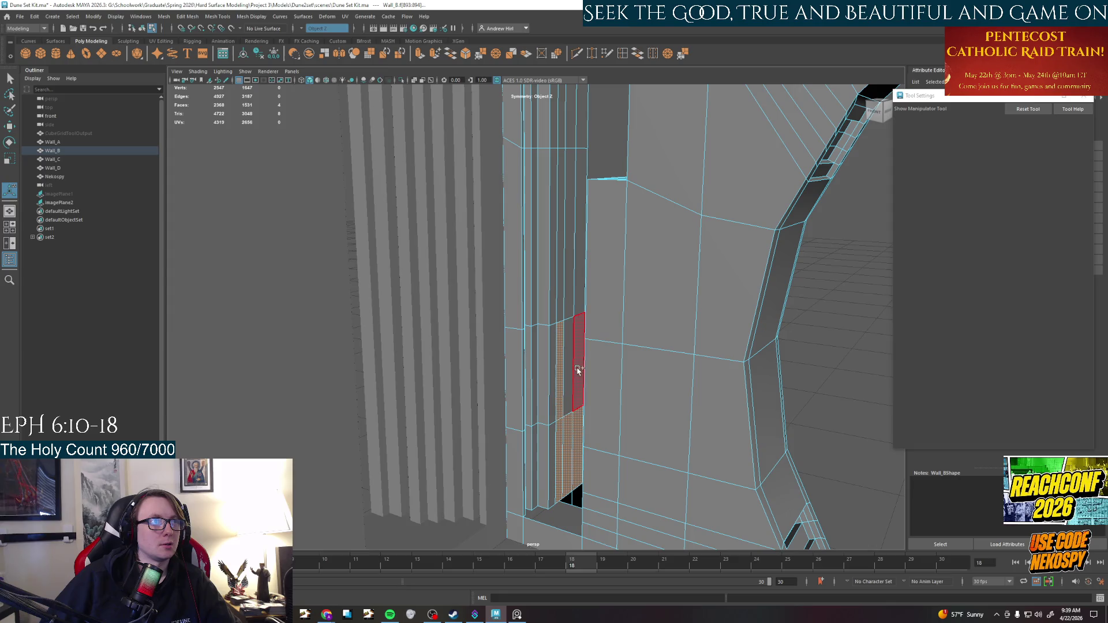
left_click(568, 231, "shift")
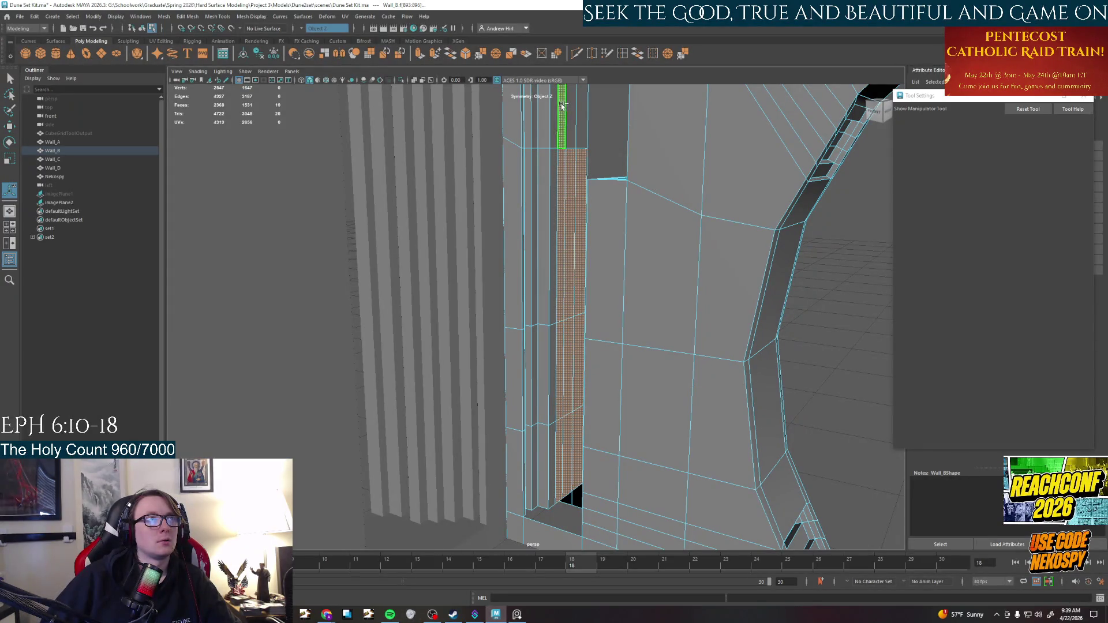
Extrude the jamb strip faces up to the top and push them out sideways
left_click(580, 116, "shift")
key("ctrl+e")
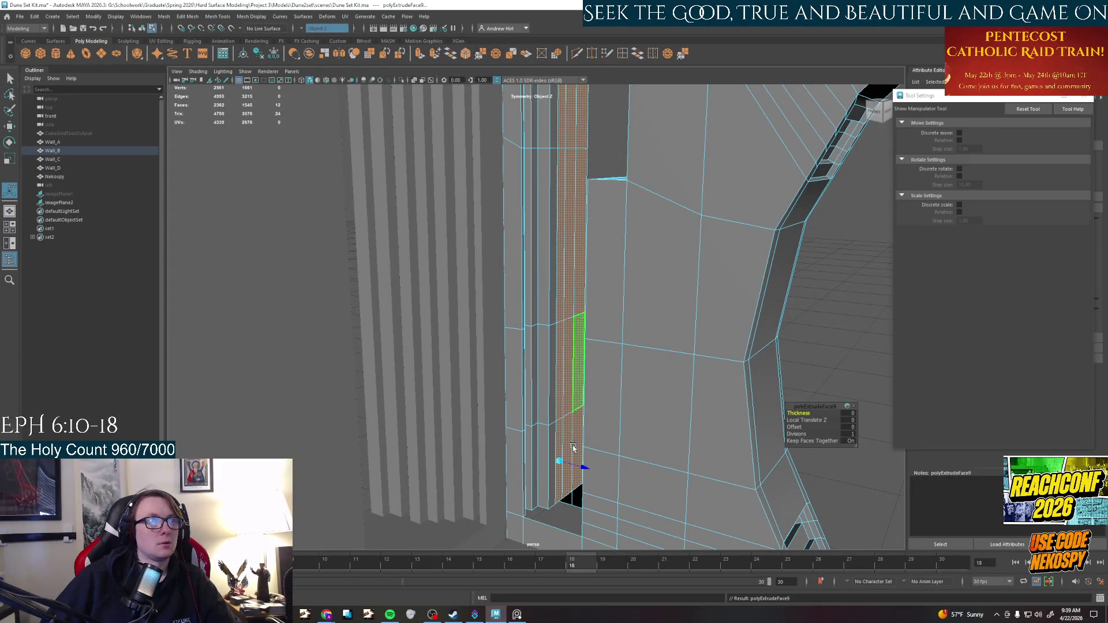
mouse_move(576, 468)
left_mouse_down()
mouse_move(581, 479)
mouse_move(599, 453)
mouse_move(579, 464)
left_mouse_up()
left_click(585, 445)
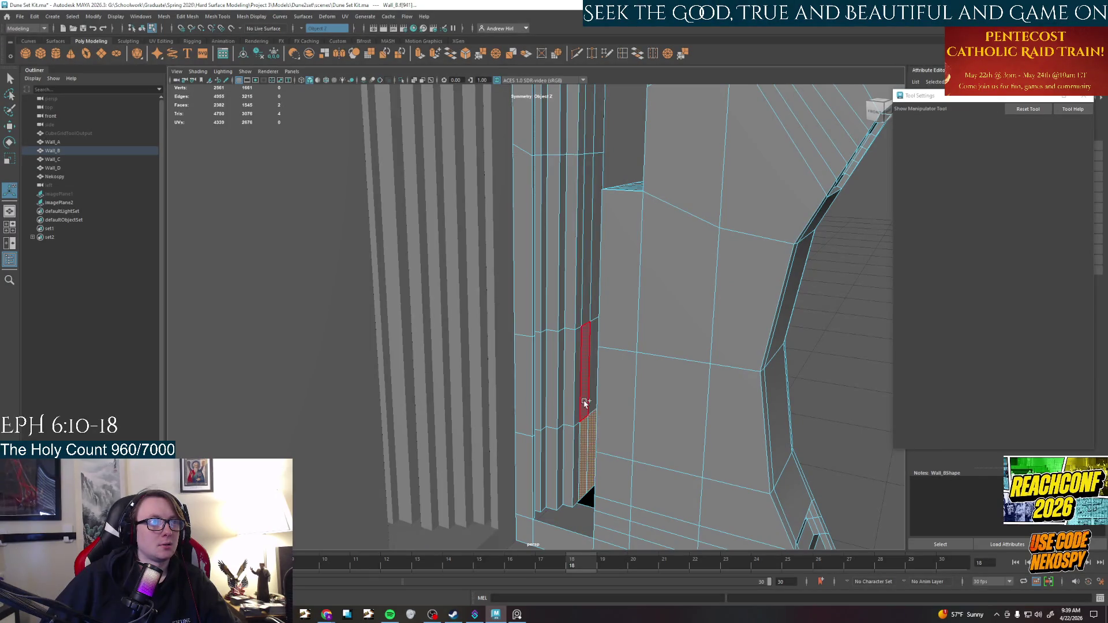
double_click(593, 124)
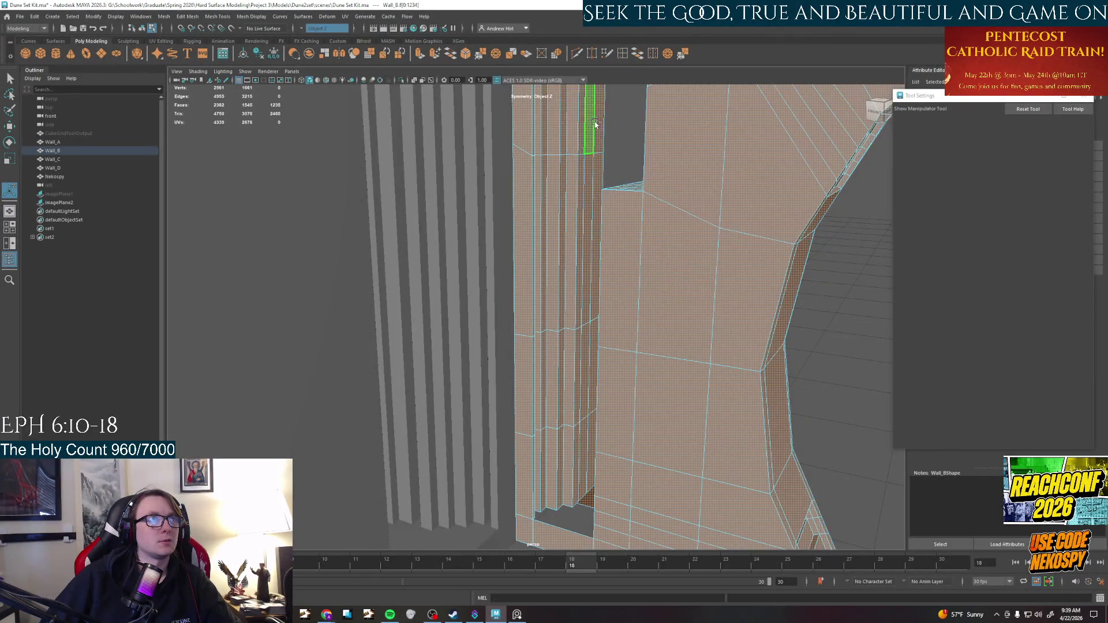
key("ctrl+z")
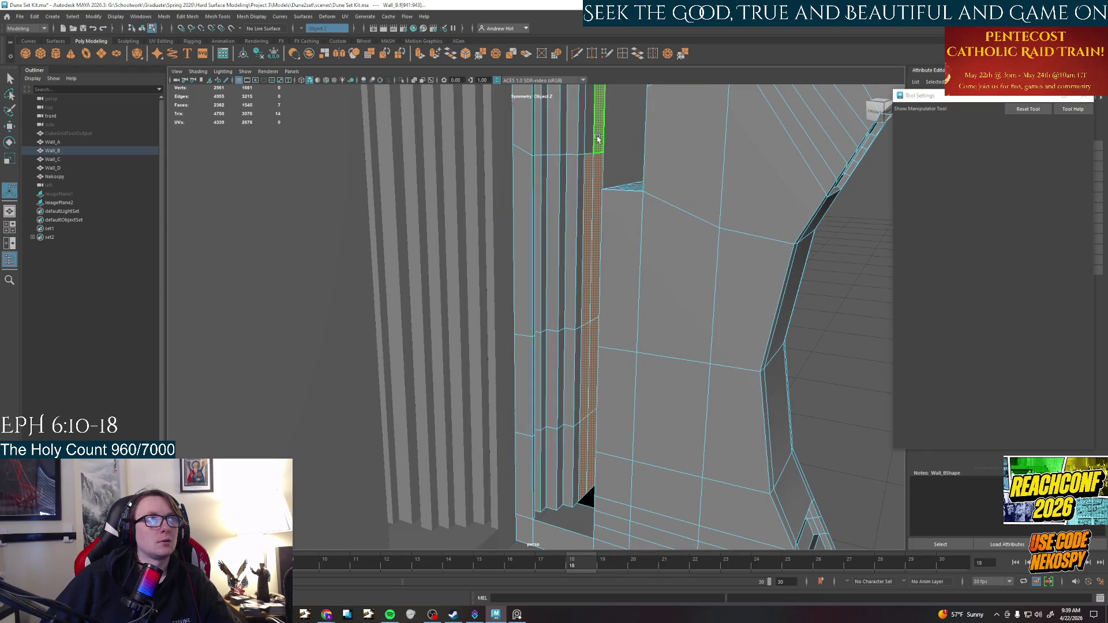
Extrude the thin strip again, narrowing it and sliding it further along
mouse_move(605, 134)
left_mouse_down("alt")
mouse_move(594, 314)
mouse_move(573, 197)
left_mouse_up("alt")
key("ctrl+e")
left_click_drag(598, 446, 606, 453)
left_click_drag(538, 365, 580, 436, "alt")
left_click_drag(626, 468, 628, 468)
key("q")
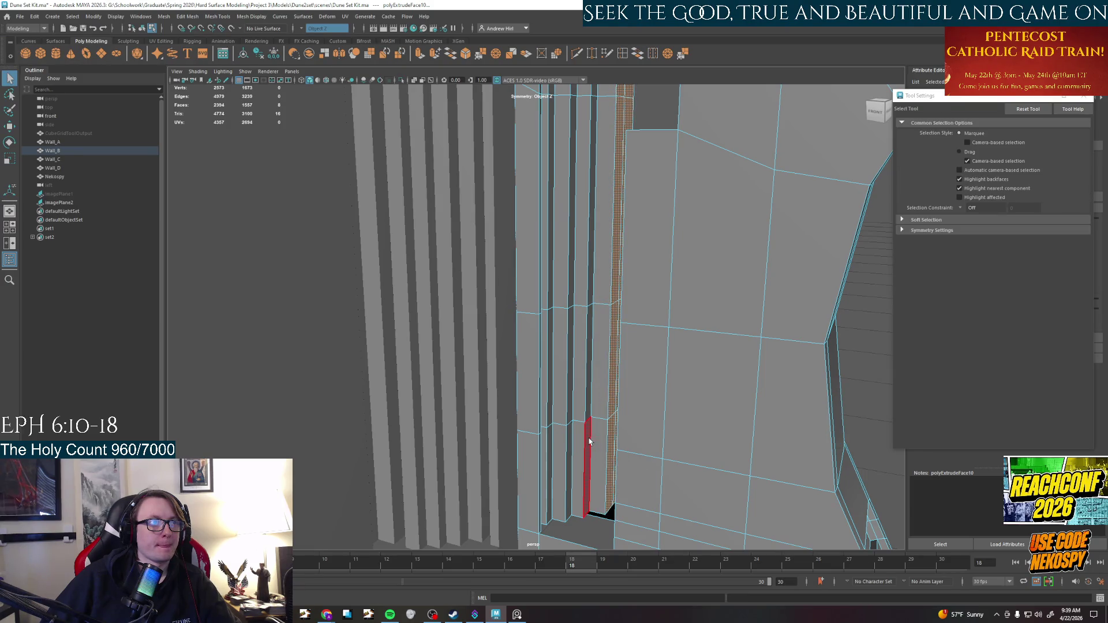
Select full-height face columns and nudge one slightly right to align the steps
left_click(588, 455)
double_click(593, 93, "shift")
key("w")
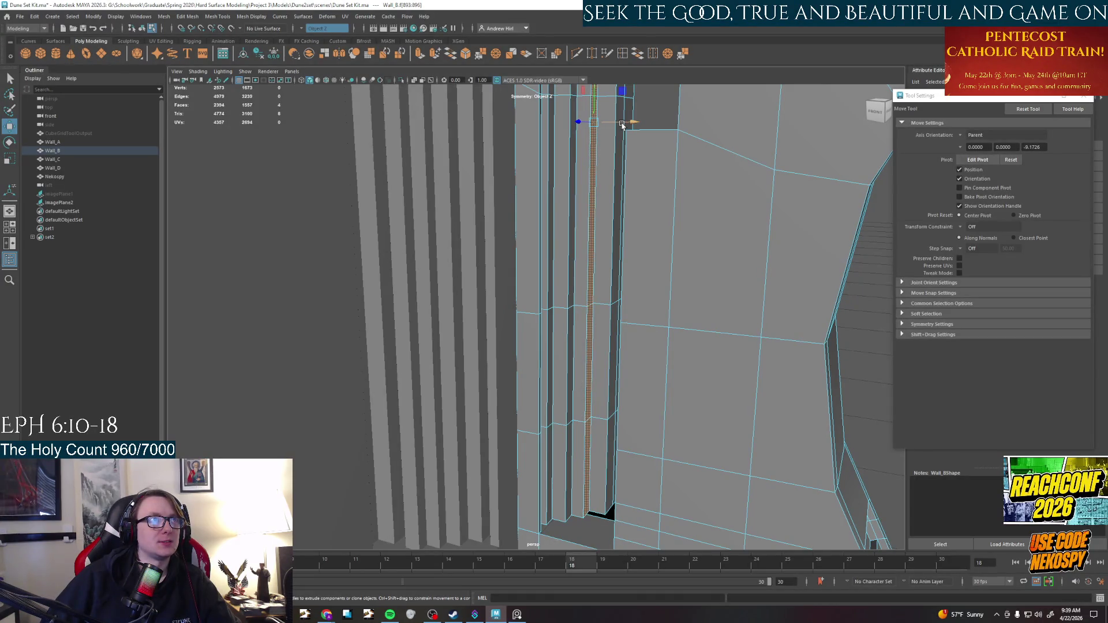
key("q")
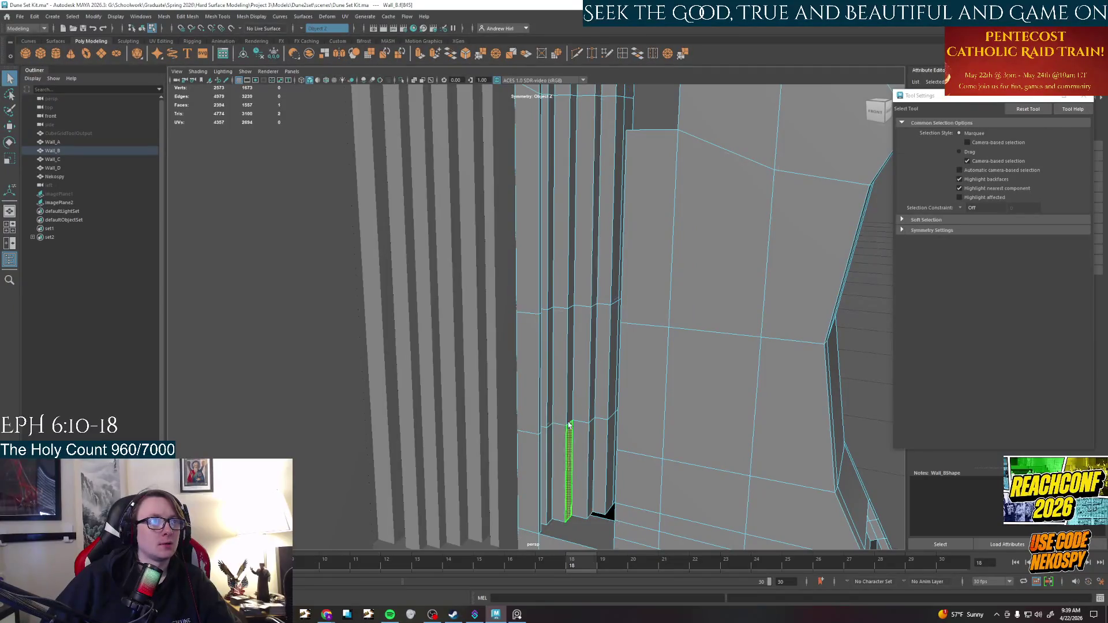
double_click(590, 181)
key("w")
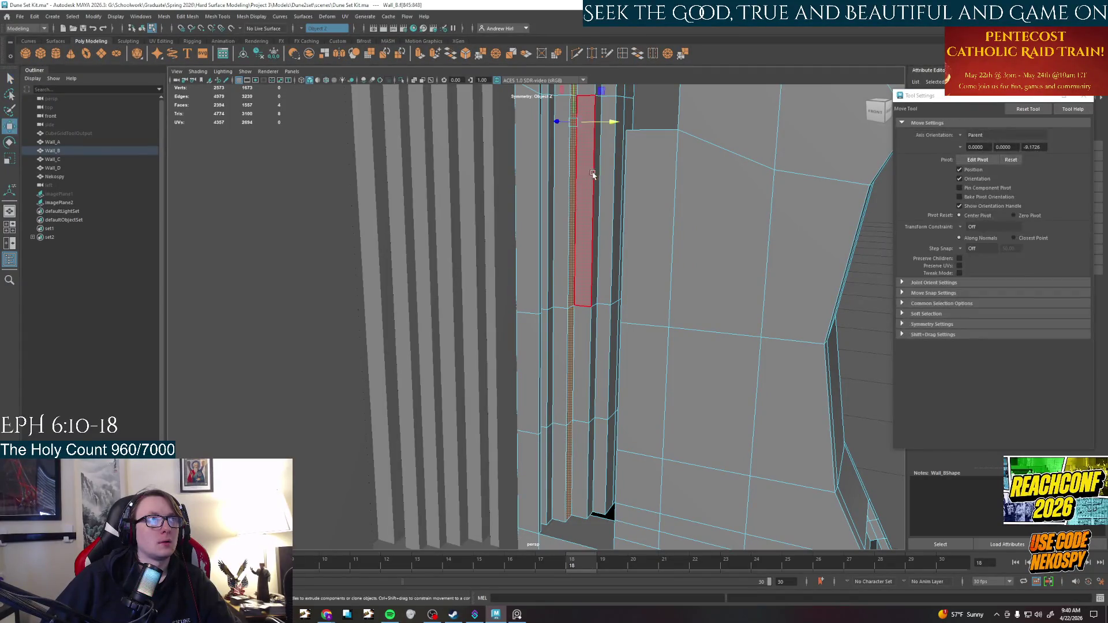
left_click_drag(598, 121, 601, 122)
left_click(549, 435)
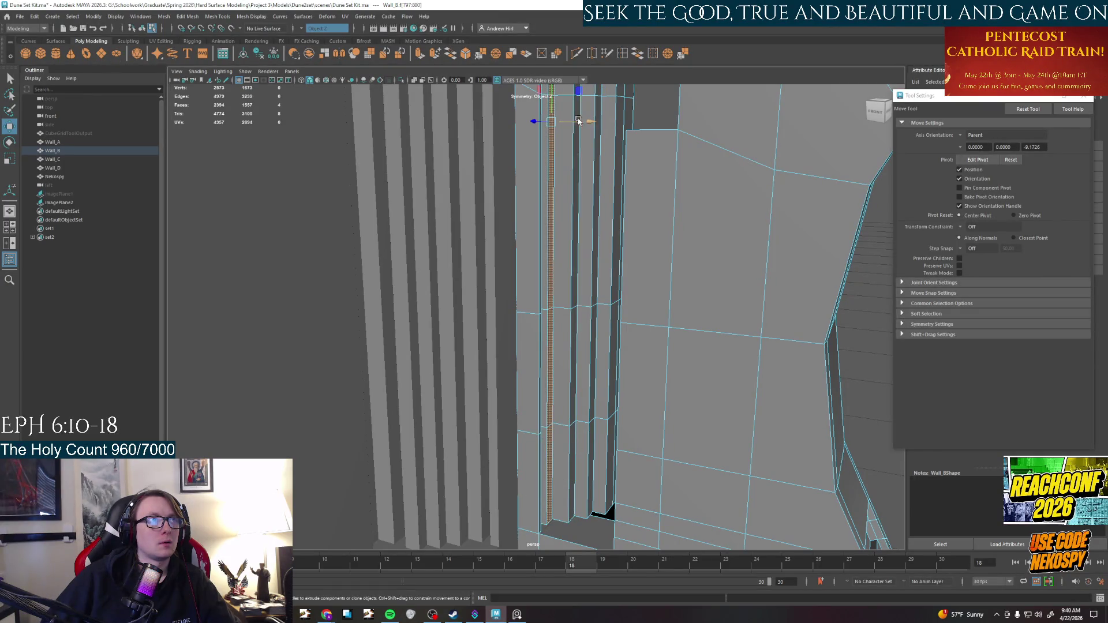
double_click(553, 92, "shift")
mouse_move(593, 124)
left_mouse_down("alt")
mouse_move(519, 99)
mouse_move(525, 522)
mouse_move(544, 463)
mouse_move(561, 462)
mouse_move(573, 436)
mouse_move(576, 491)
mouse_move(491, 476)
mouse_move(563, 359)
left_mouse_up("alt")
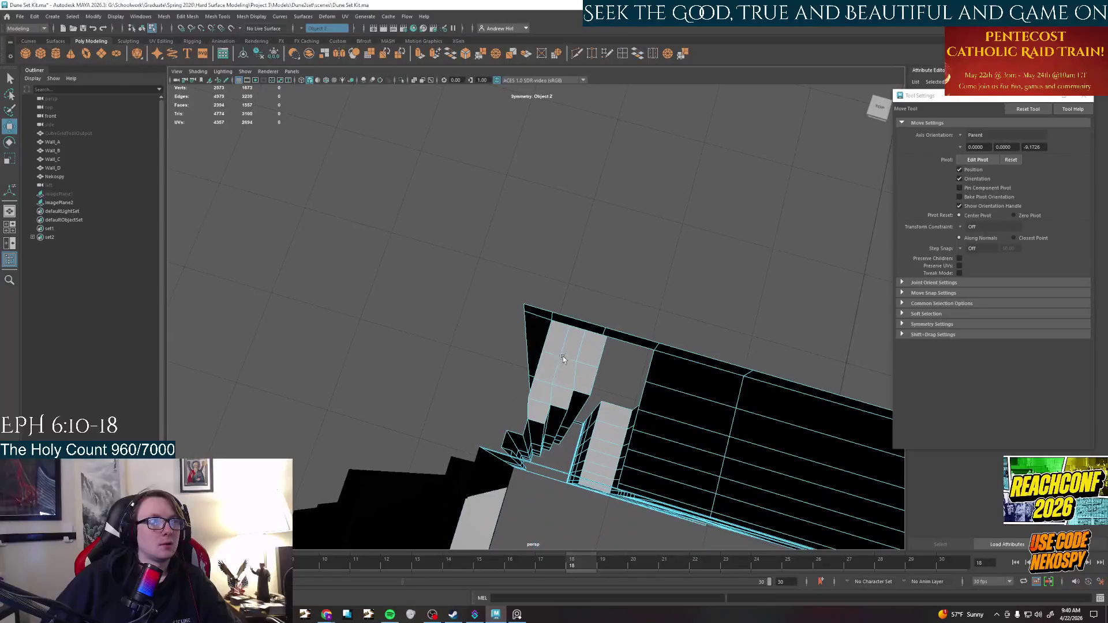
Select and delete underside faces of the wall, then restore them
left_click(548, 347)
left_click(536, 406, "shift")
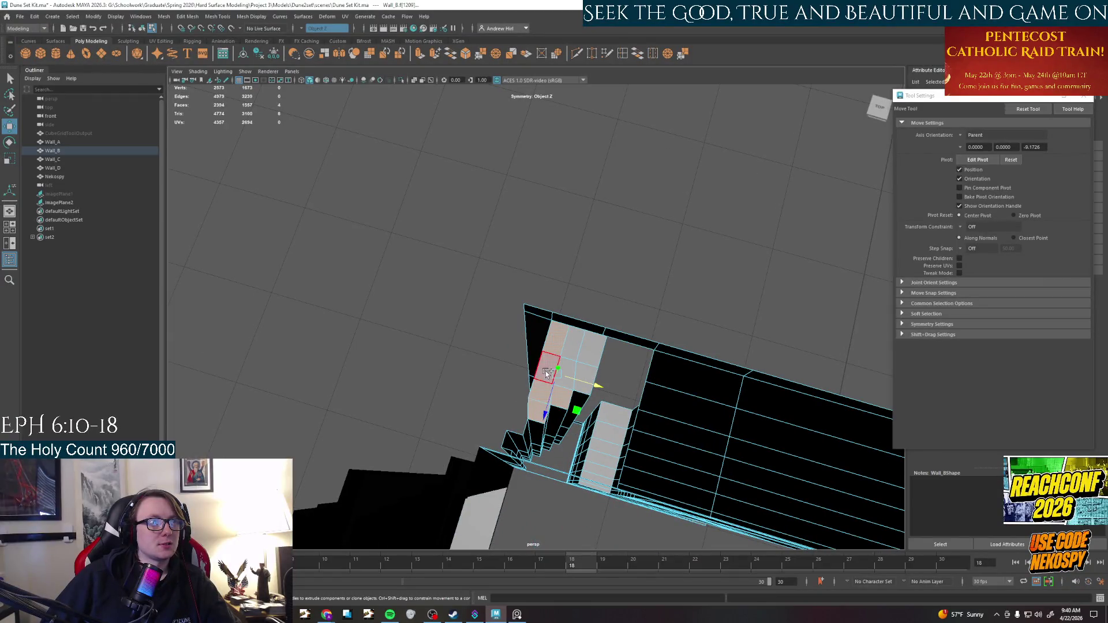
key("q")
scroll(570, 351, "down", 10)
key("f")
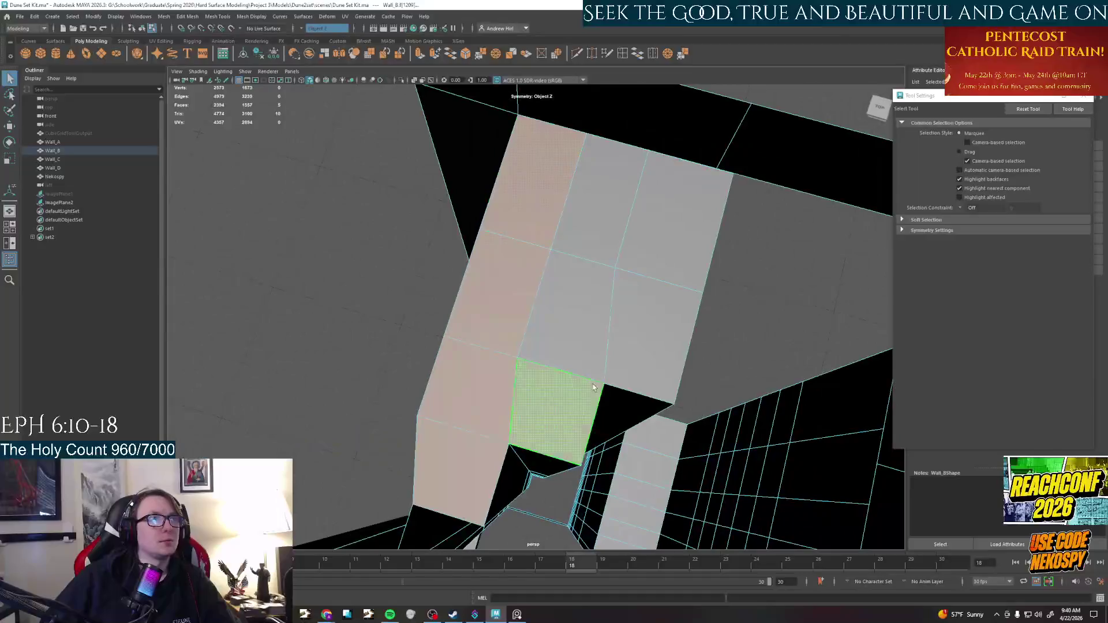
left_click(657, 273, "shift")
key("Delete")
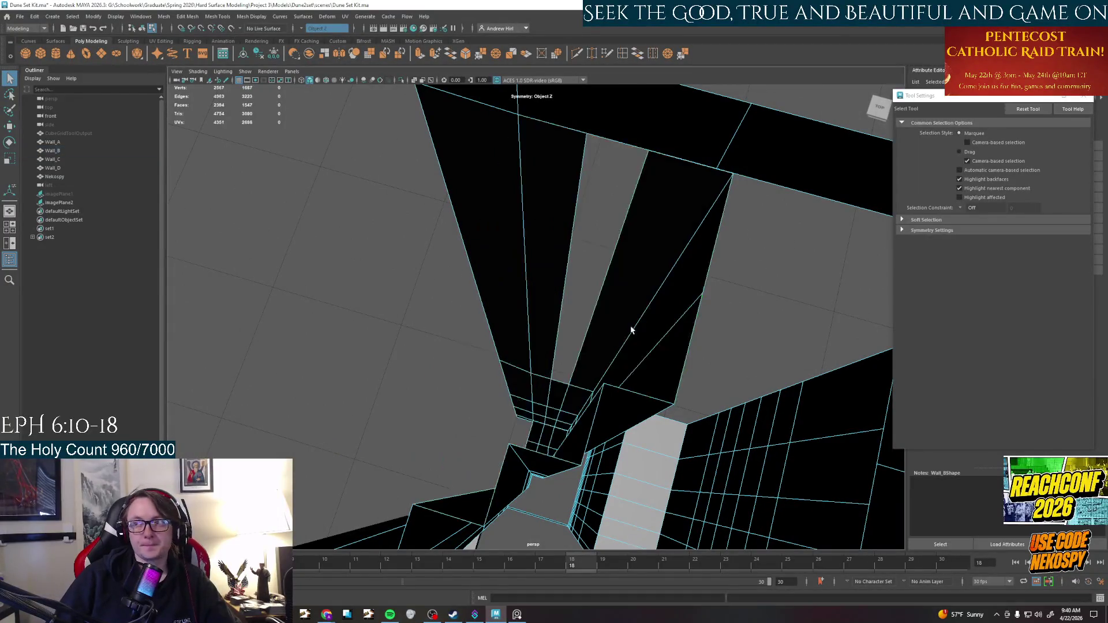
left_click_drag(631, 330, 431, 267, "alt")
key("ctrl+z")
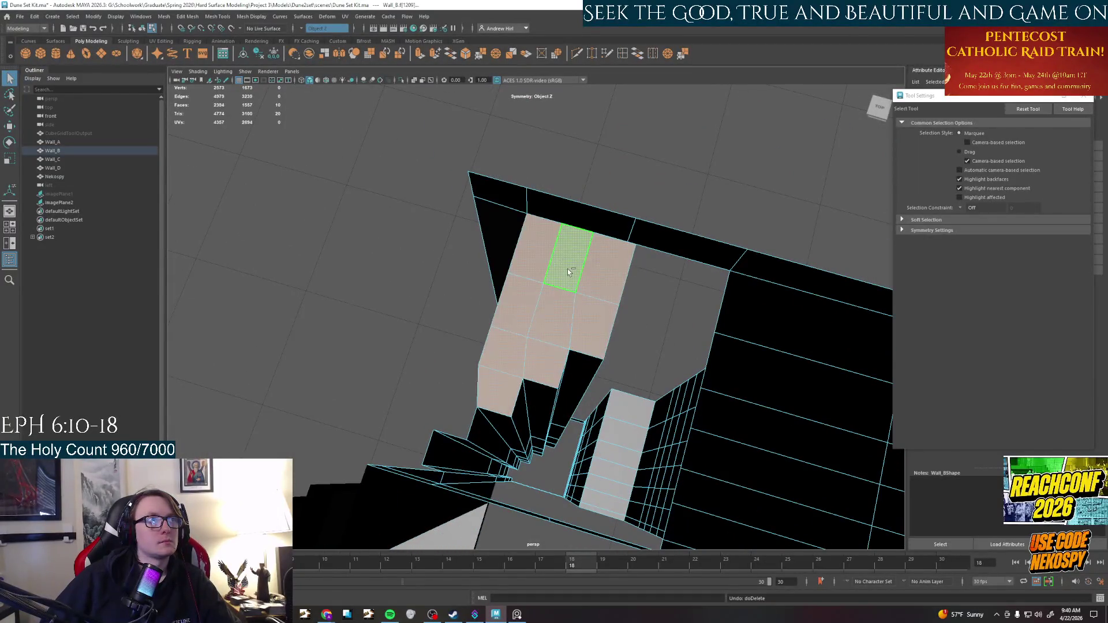
Enable camera-based selection and delete the visible underside faces
left_click(968, 142)
left_click(589, 284, "ctrl+shift")
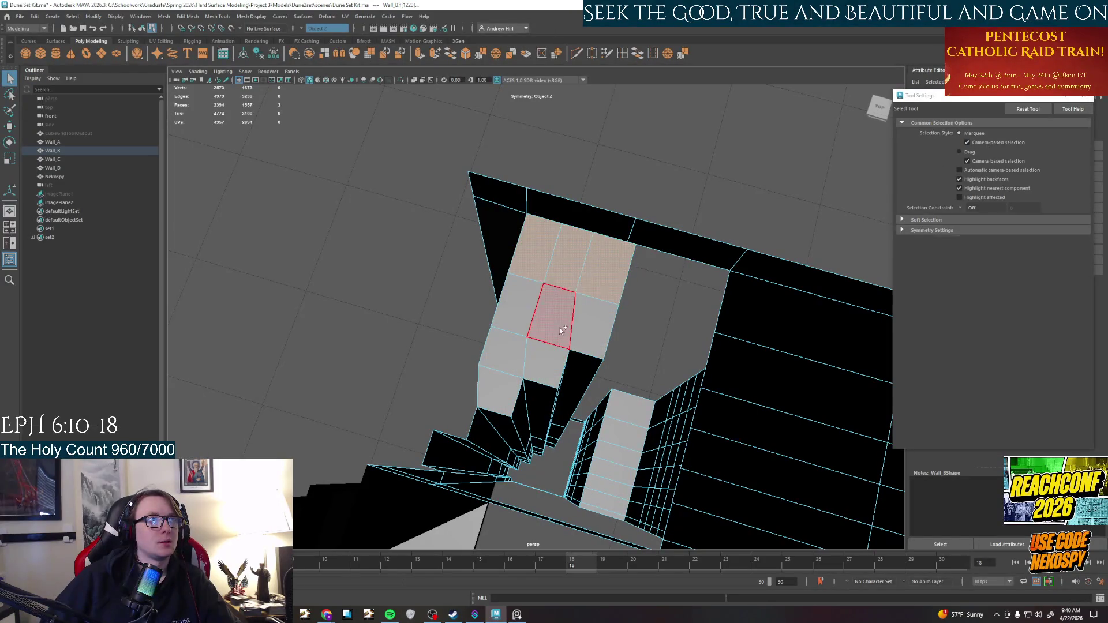
mouse_move(530, 313)
left_mouse_down("ctrl+shift")
mouse_move(497, 379)
mouse_move(546, 309)
mouse_move(557, 345)
mouse_move(547, 353)
left_mouse_up("ctrl+shift")
key("Delete")
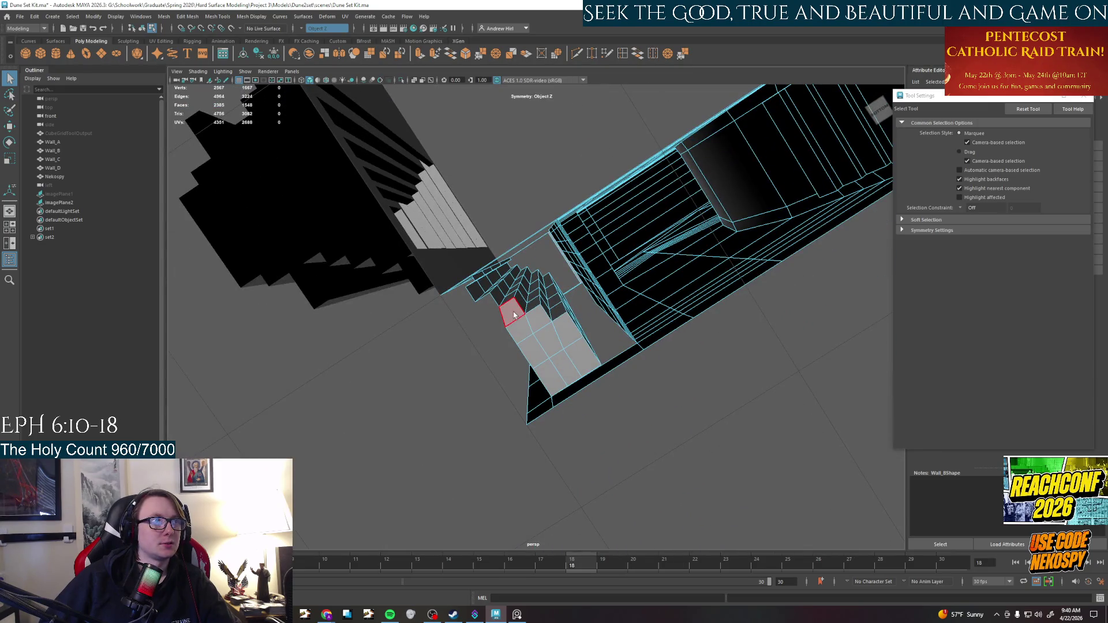
Delete the six remaining stair faces beneath the stepped column
left_click_drag(515, 315, 539, 398)
left_click(568, 337, "shift")
left_click(572, 355, "shift")
key("Delete")
mouse_move(561, 358)
left_mouse_down("alt")
mouse_move(566, 292)
mouse_move(560, 383)
mouse_move(546, 333)
mouse_move(574, 345)
mouse_move(633, 341)
mouse_move(539, 250)
mouse_move(522, 263)
left_mouse_up("alt")
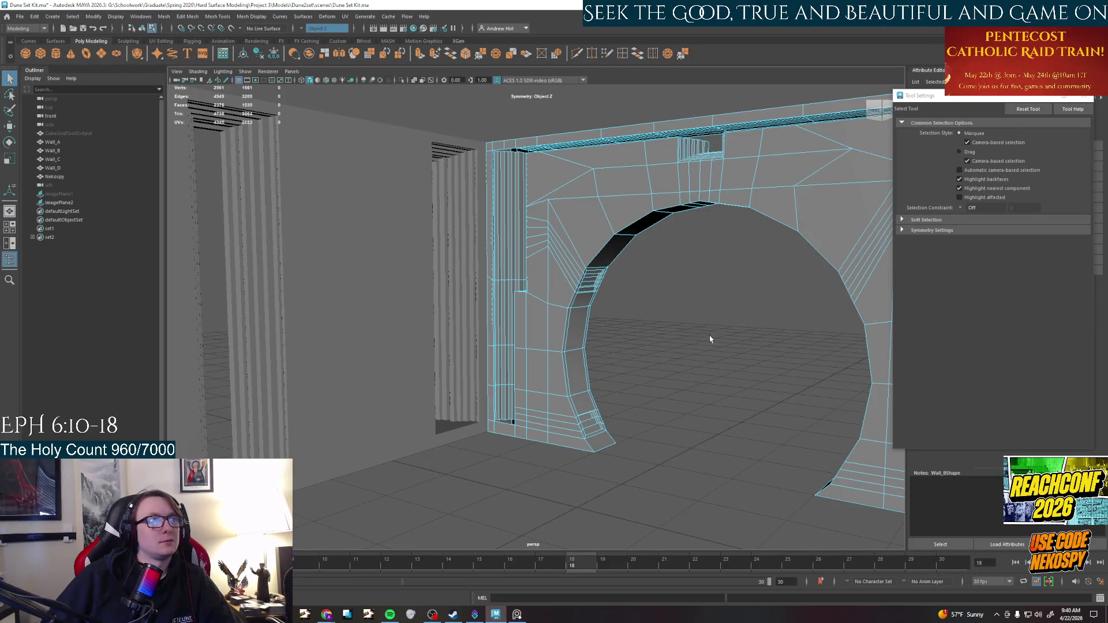
Switch to object mode, select the arched Wall_B, and orbit around the archway
scroll(665, 388, "up", 5)
scroll(677, 383, "down", 4)
right_click_drag(634, 306, 666, 277)
mouse_move(650, 317)
left_mouse_down("alt")
mouse_move(598, 309)
mouse_move(625, 377)
mouse_move(611, 312)
mouse_move(502, 323)
mouse_move(434, 376)
mouse_move(396, 375)
mouse_move(525, 379)
mouse_move(681, 312)
mouse_move(700, 317)
mouse_move(682, 324)
mouse_move(689, 333)
left_mouse_up("alt")
scroll(650, 284, "up", 5)
left_click(652, 285)
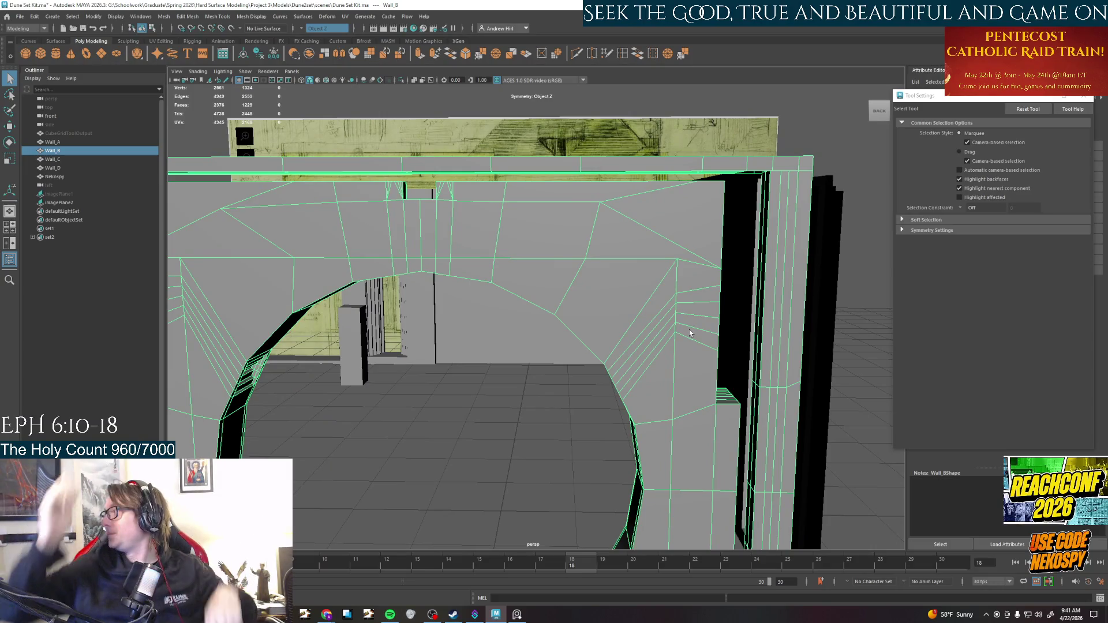
left_click_drag(696, 310, 620, 327, "alt")
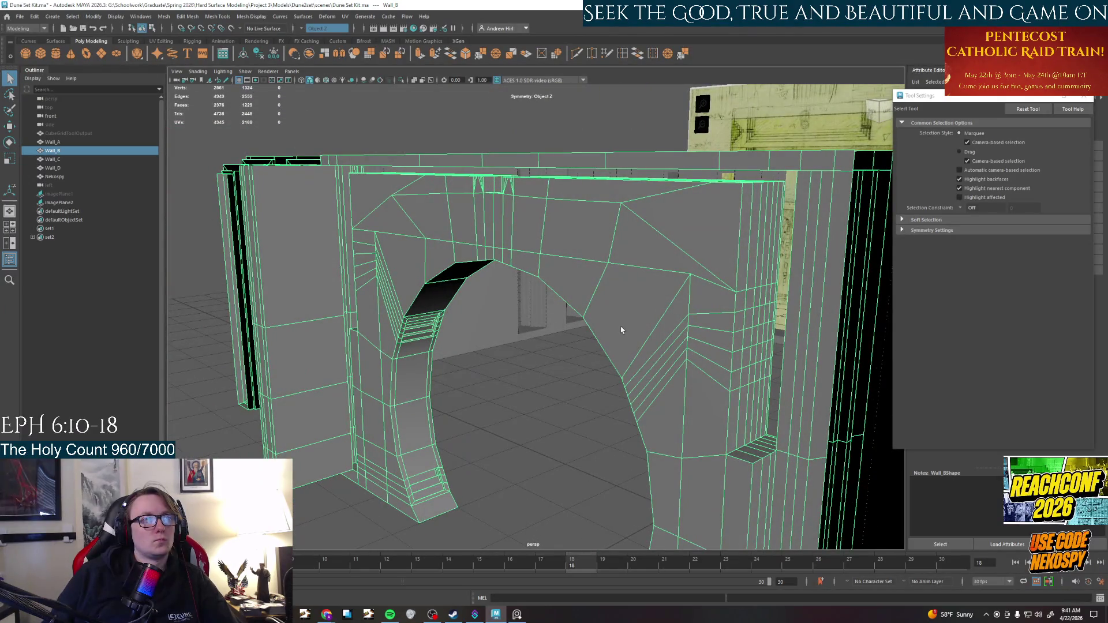
left_click(503, 616)
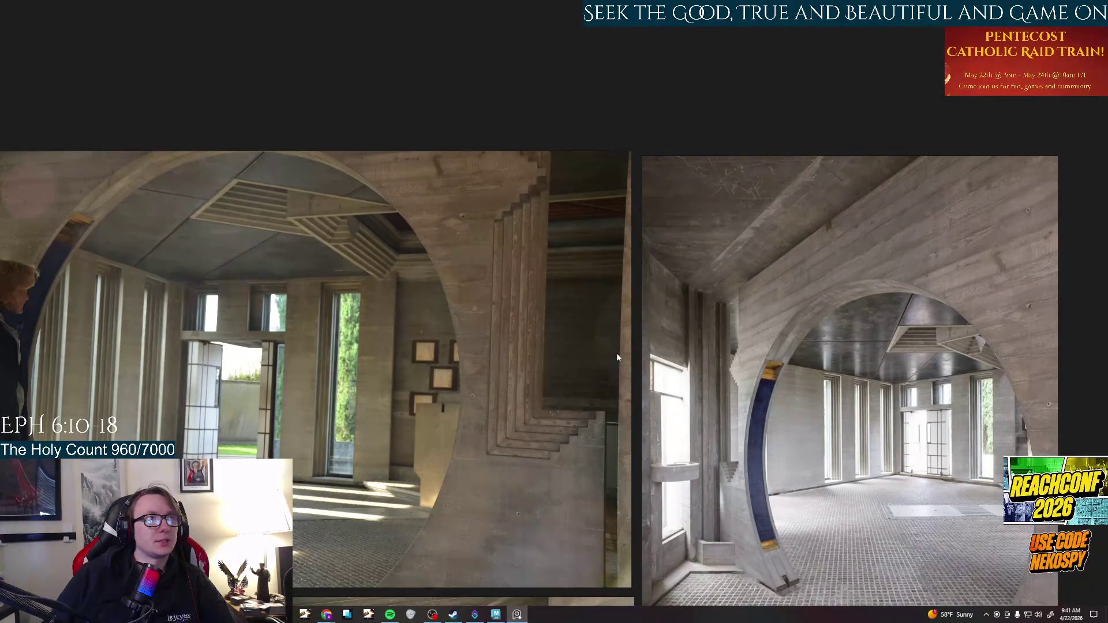
Zoom over the concrete moon-gate photos in PureRef, then minimise it back to Maya
scroll(617, 352, "down", 5)
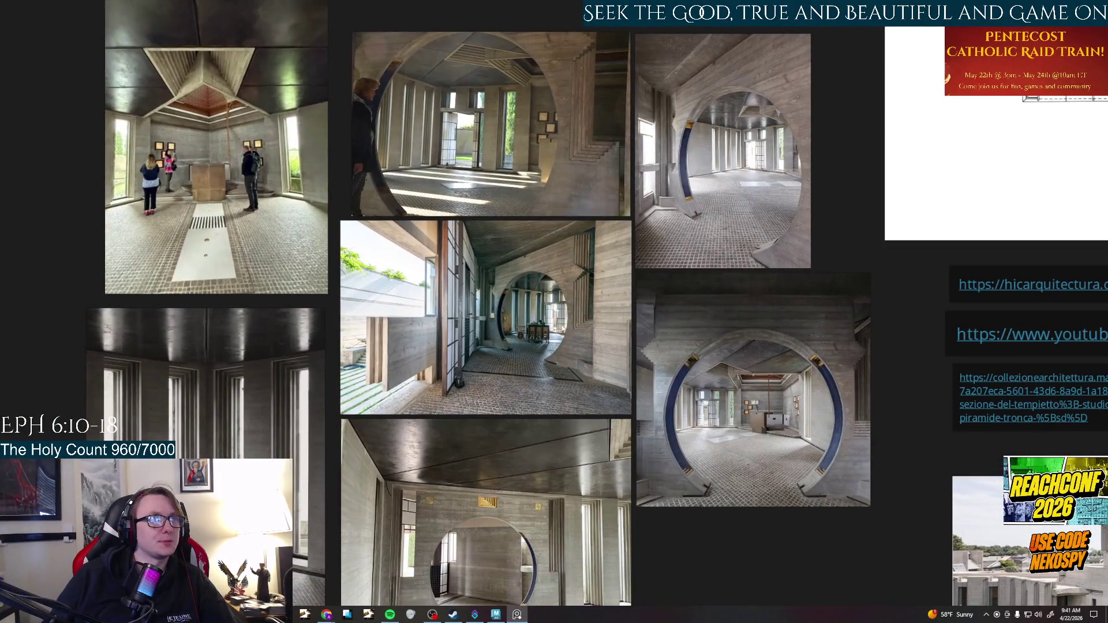
scroll(577, 306, "up", 5)
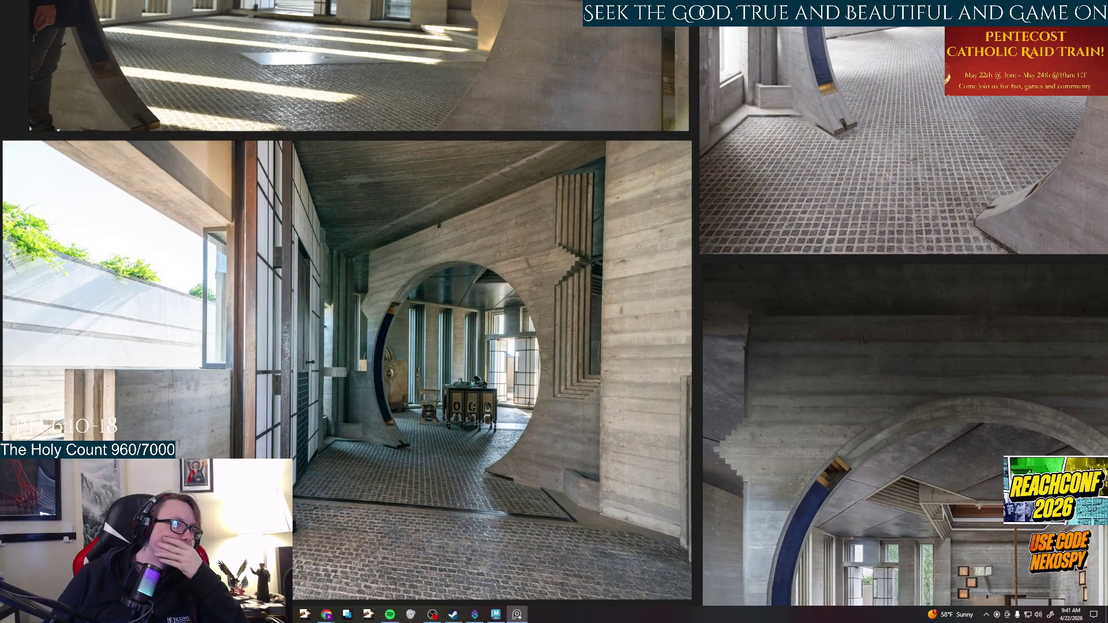
left_click(516, 614)
mouse_move(590, 336)
left_mouse_down("alt")
mouse_move(658, 265)
mouse_move(662, 310)
left_mouse_up("alt")
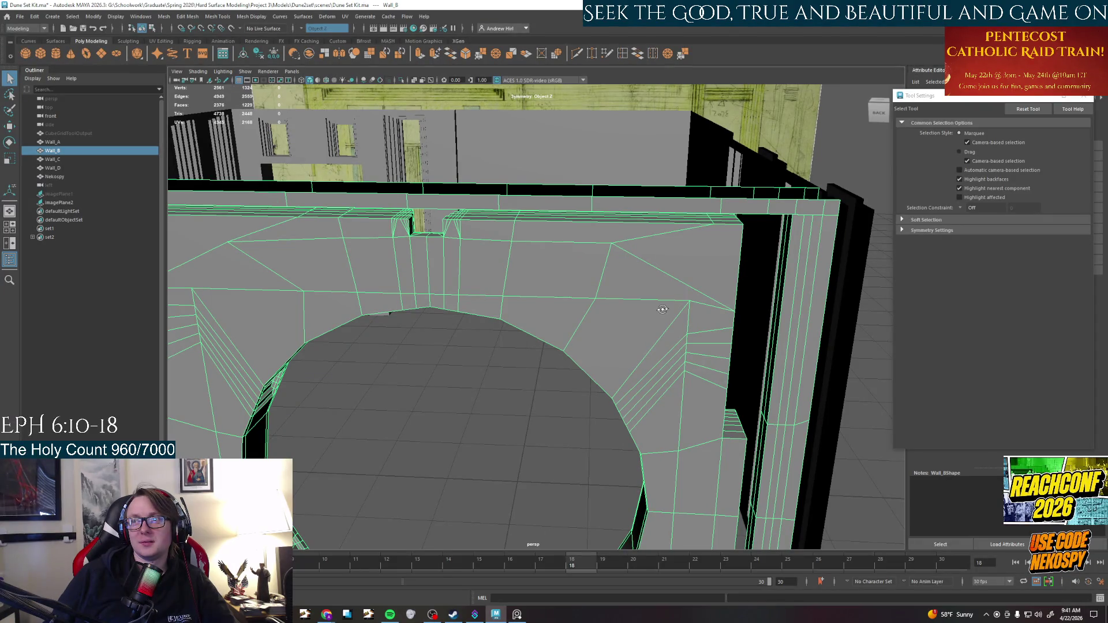
Multi-Cut new edges across the wall face above the arch, from the beam down to the lower edge
mouse_move(661, 309)
left_mouse_down("alt")
mouse_move(694, 364)
mouse_move(630, 317)
mouse_move(861, 316)
left_mouse_up("alt")
key("ctrl+z")
key("ctrl+z")
key("ctrl+z")
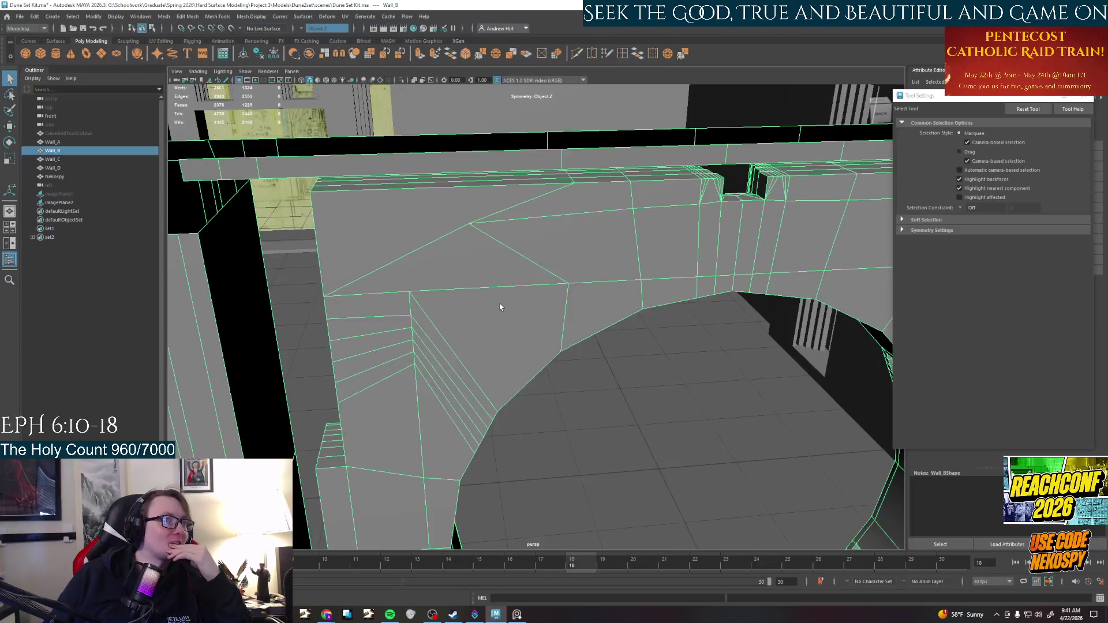
left_click(578, 55)
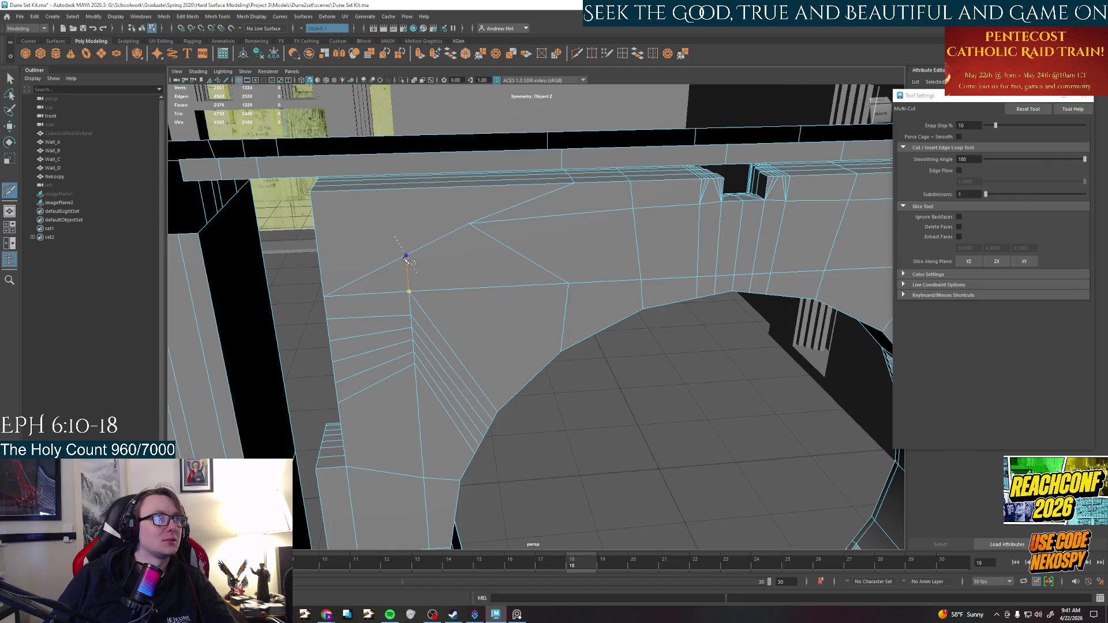
left_click(404, 194)
mouse_move(453, 225)
left_mouse_down("alt")
mouse_move(439, 190)
mouse_move(453, 260)
mouse_move(495, 326)
left_mouse_up("alt")
mouse_move(538, 290)
left_mouse_down("alt")
mouse_move(524, 269)
mouse_move(625, 310)
mouse_move(680, 284)
mouse_move(611, 231)
mouse_move(623, 219)
mouse_move(574, 316)
mouse_move(583, 366)
left_mouse_up("alt")
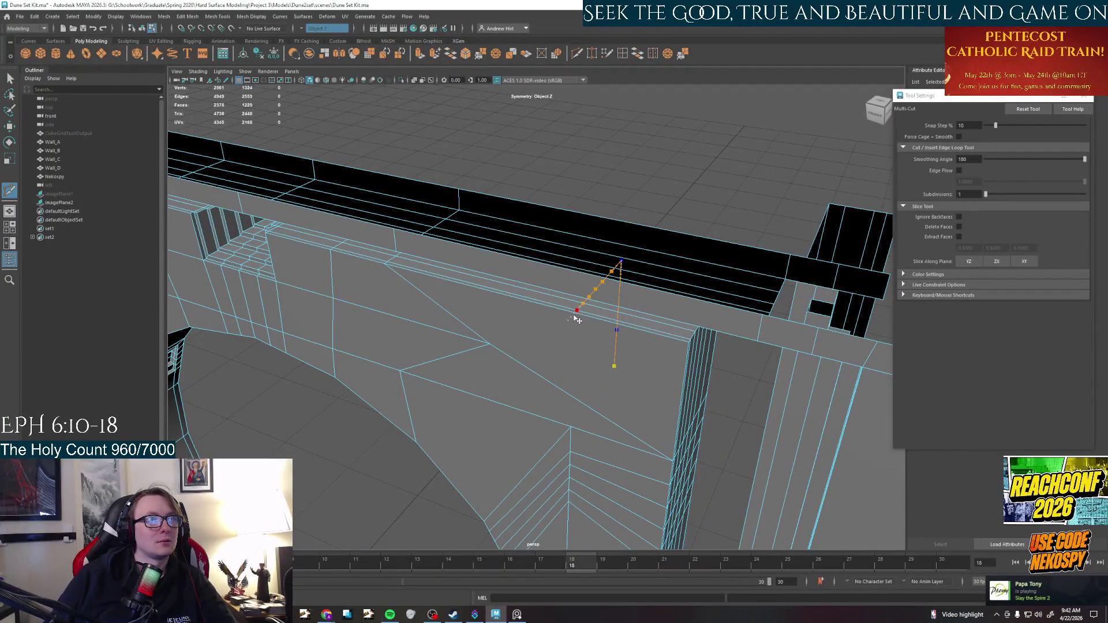
left_click_drag(583, 319, 621, 318, "alt")
left_click(627, 312)
left_click(594, 462)
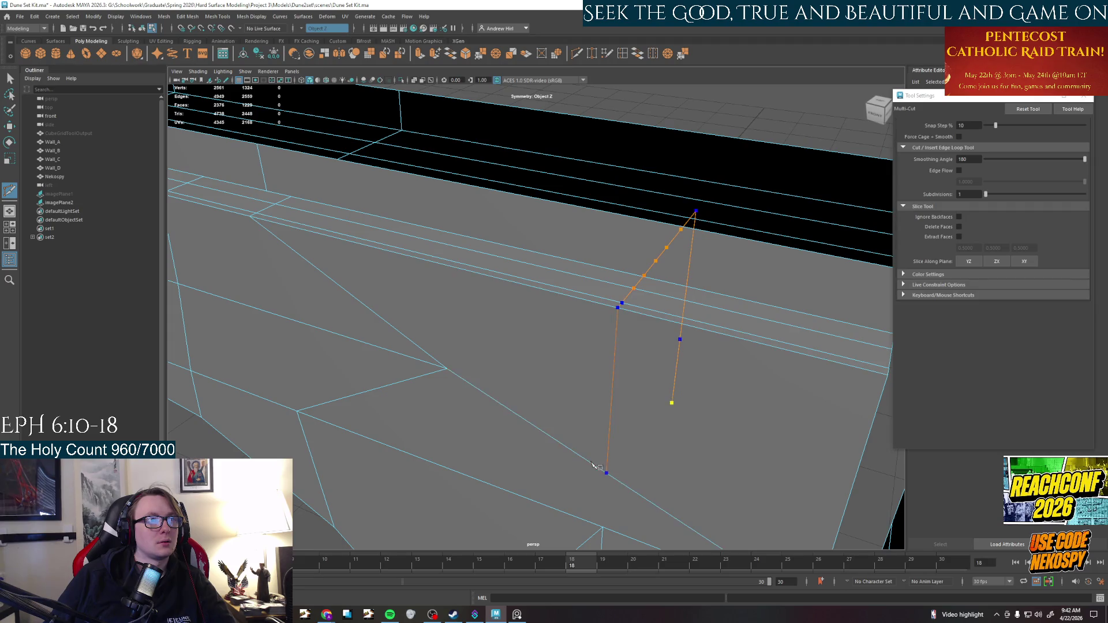
right_click(605, 518)
mouse_move(605, 518)
left_mouse_down("alt")
mouse_move(658, 297)
mouse_move(635, 348)
left_mouse_up("alt")
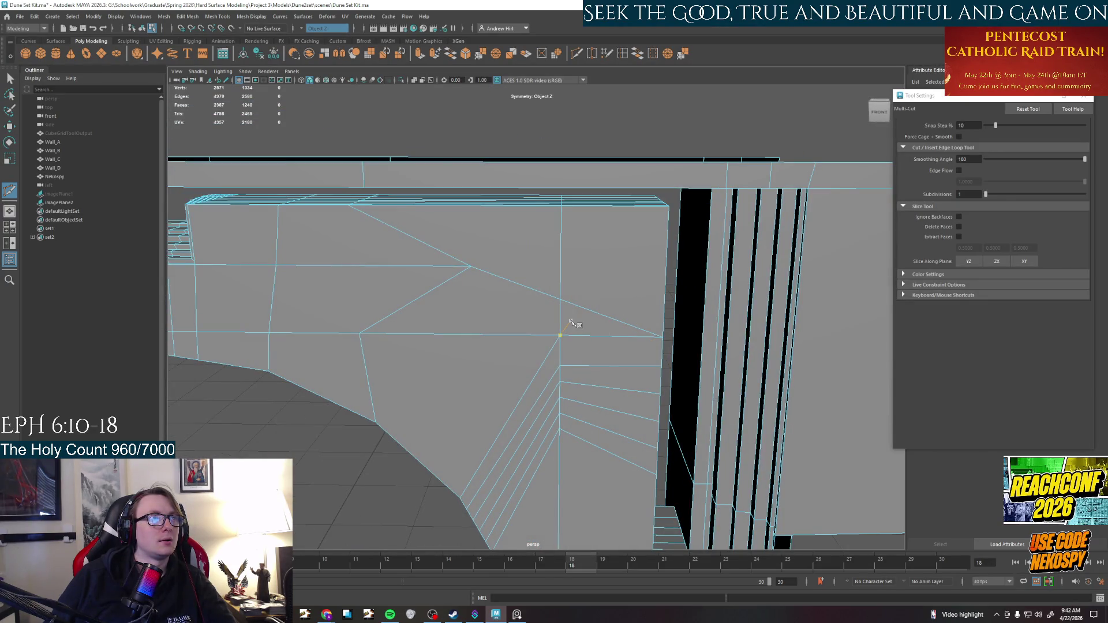
Select the stray diagonal edge on Wall_B's door-frame face and delete it
key("q")
middle_click_drag(553, 290, 585, 305, "alt")
left_click_drag(627, 344, 594, 329, "alt")
left_click(598, 322)
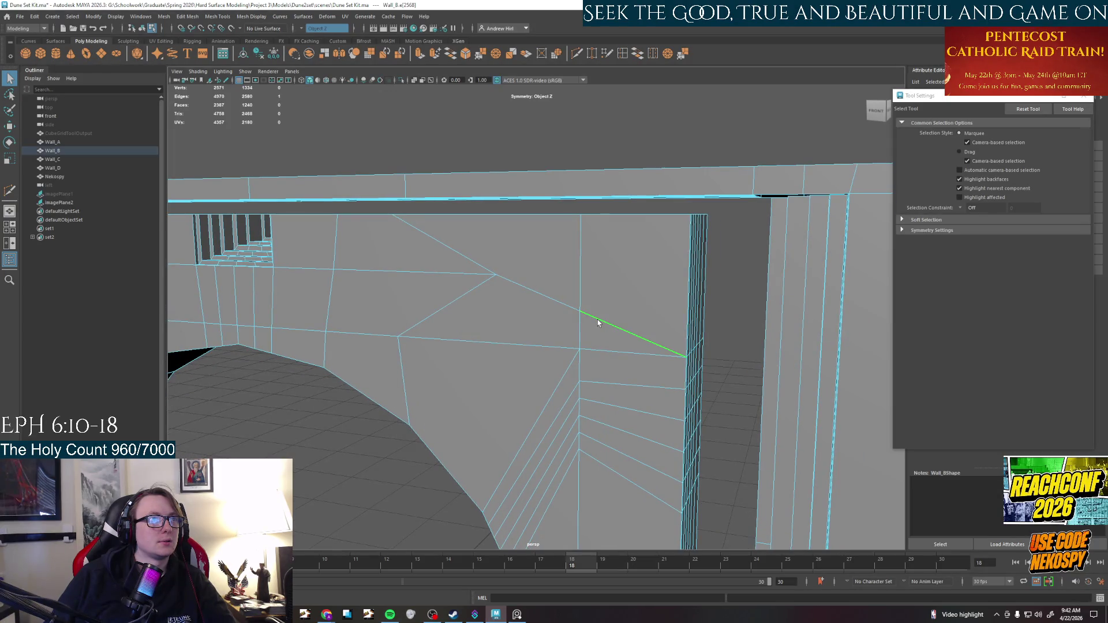
left_click_drag(599, 319, 639, 341, "alt")
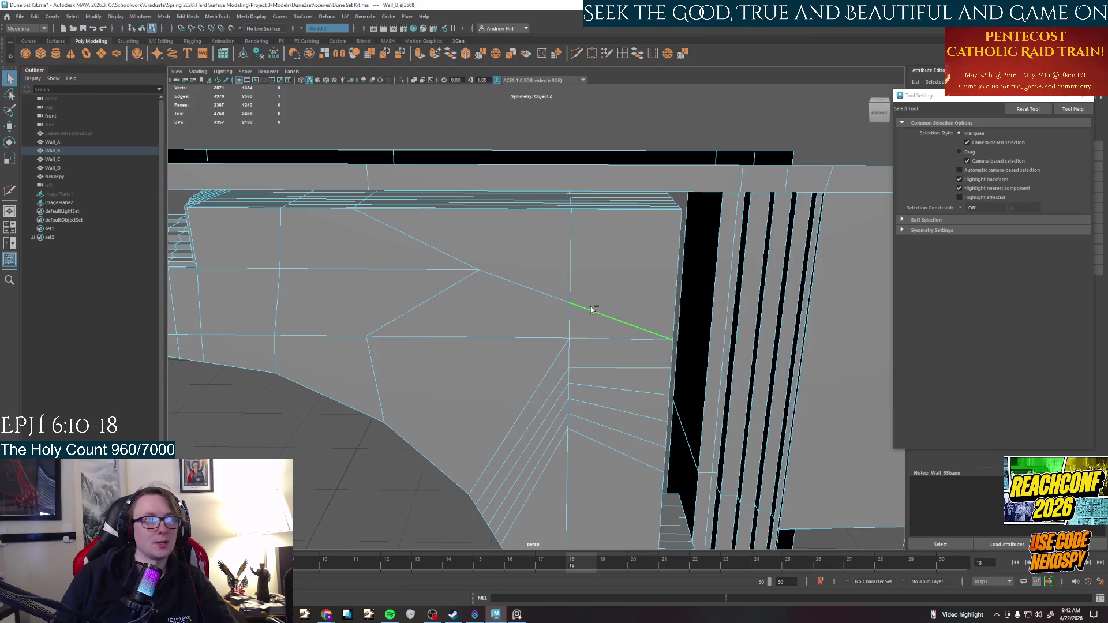
key("t")
key("Delete")
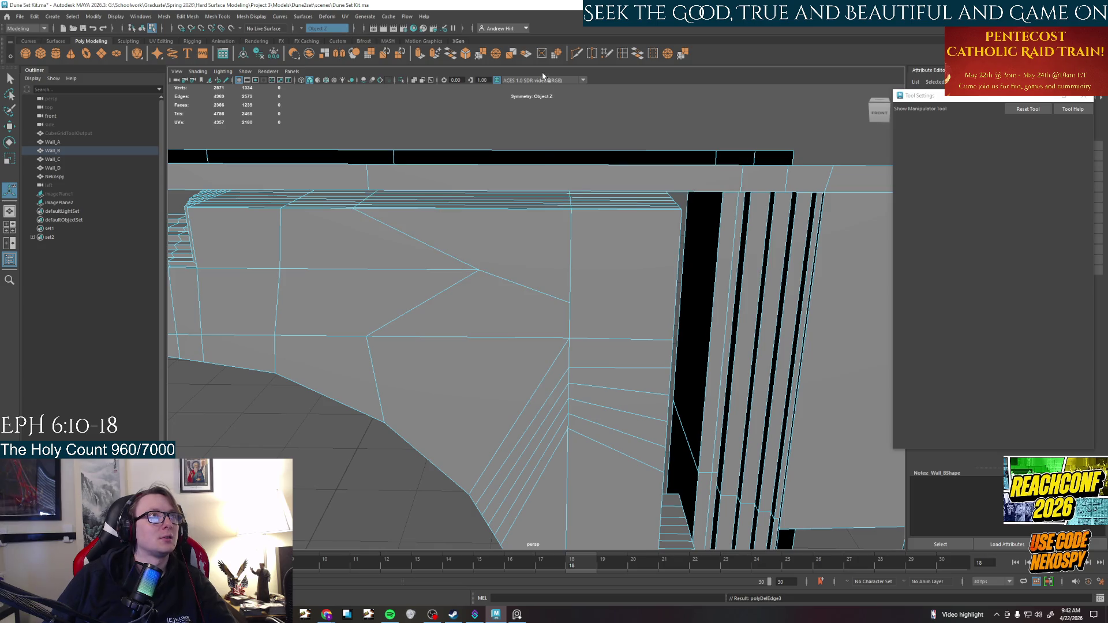
left_click(594, 55)
right_click_drag(563, 304, 538, 290)
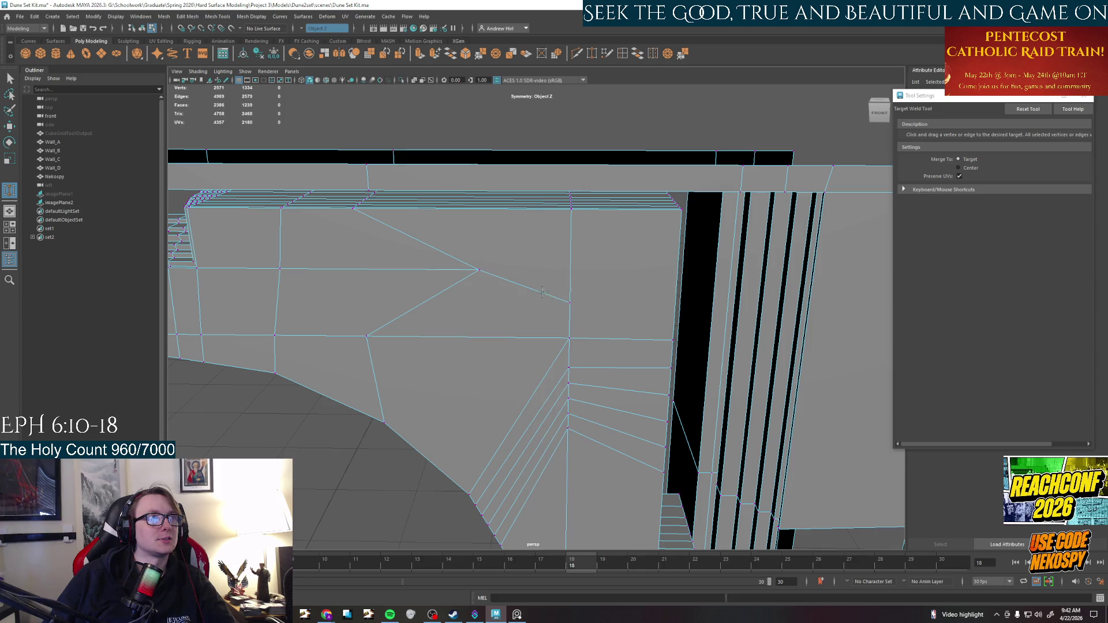
Target Weld the two loose vertices down onto their neighbours below
mouse_move(570, 302)
left_mouse_down()
mouse_move(569, 337)
mouse_move(340, 343)
left_mouse_up()
left_click_drag(528, 384, 540, 355)
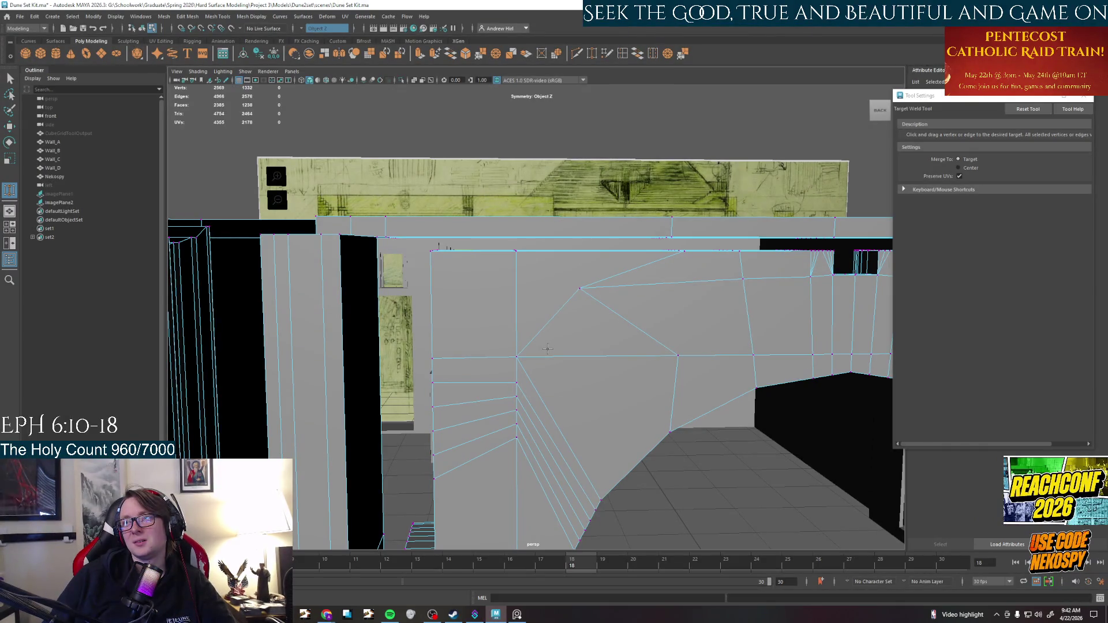
left_click_drag(578, 339, 578, 344, "alt")
Turn Symmetry off and slide the two wall-top corner vertices left along X
key("q")
left_click(549, 307)
key("w")
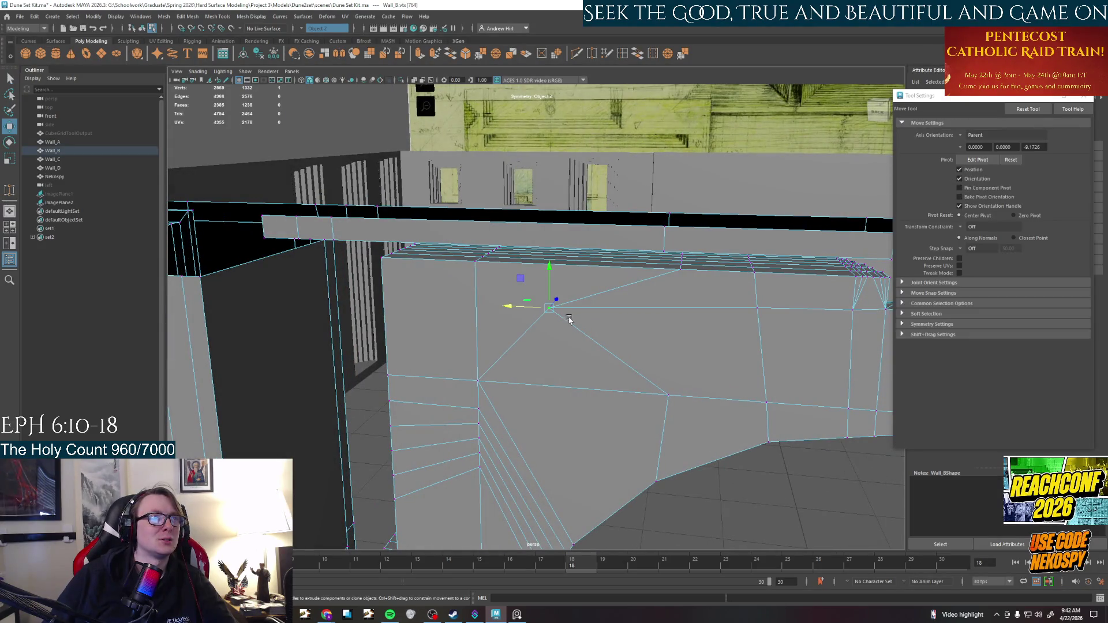
mouse_move(531, 311)
left_mouse_down()
mouse_move(655, 322)
mouse_move(536, 300)
left_mouse_up()
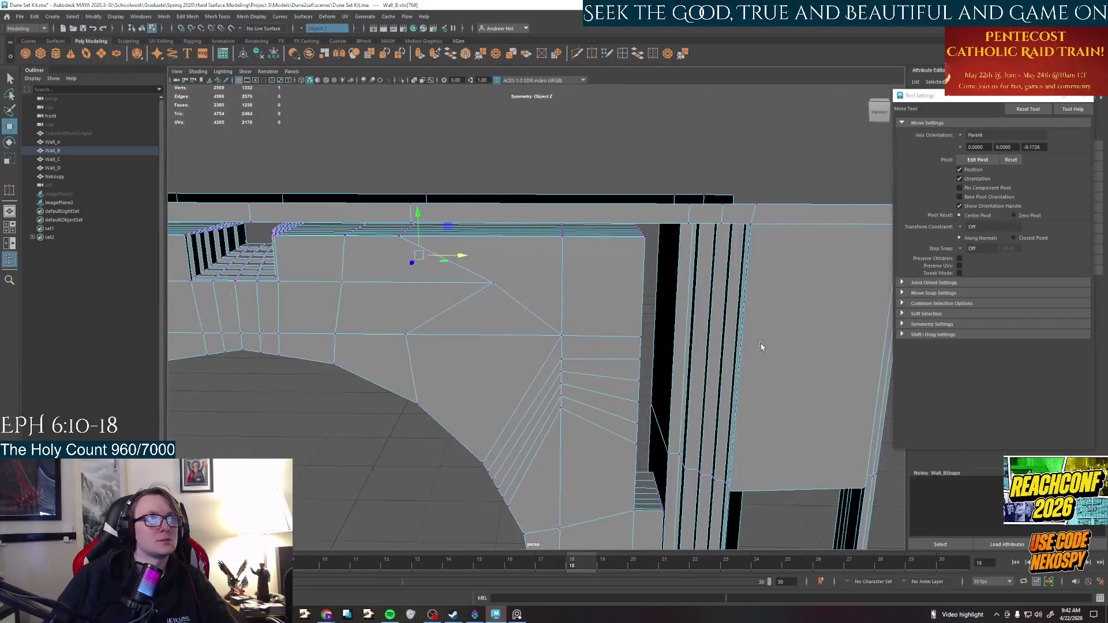
left_click(493, 285, "shift")
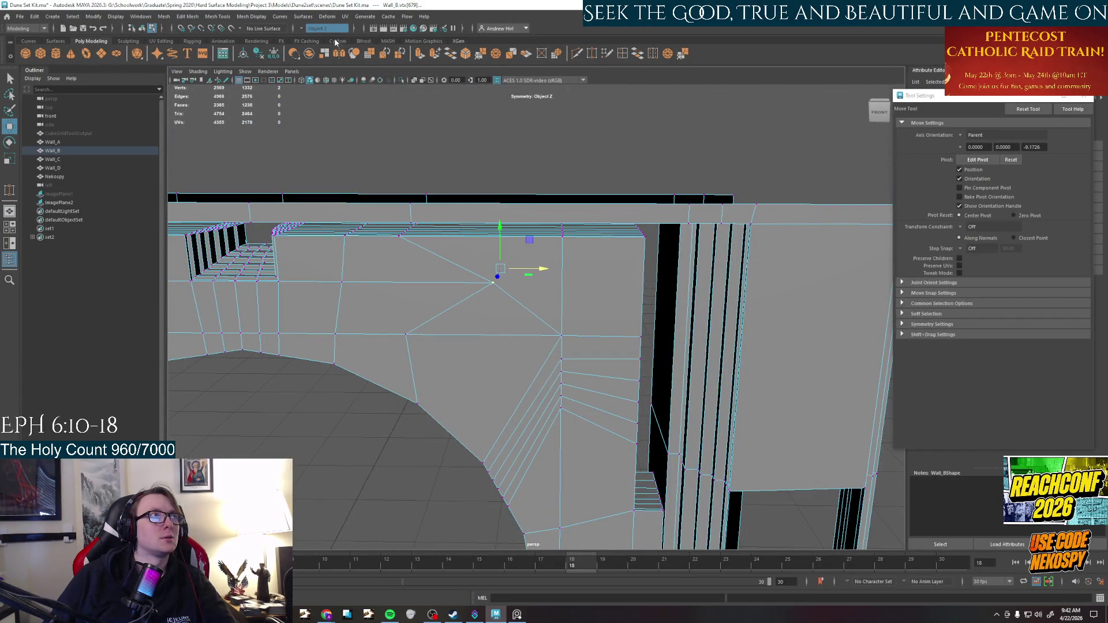
left_click(301, 28)
left_click(322, 32)
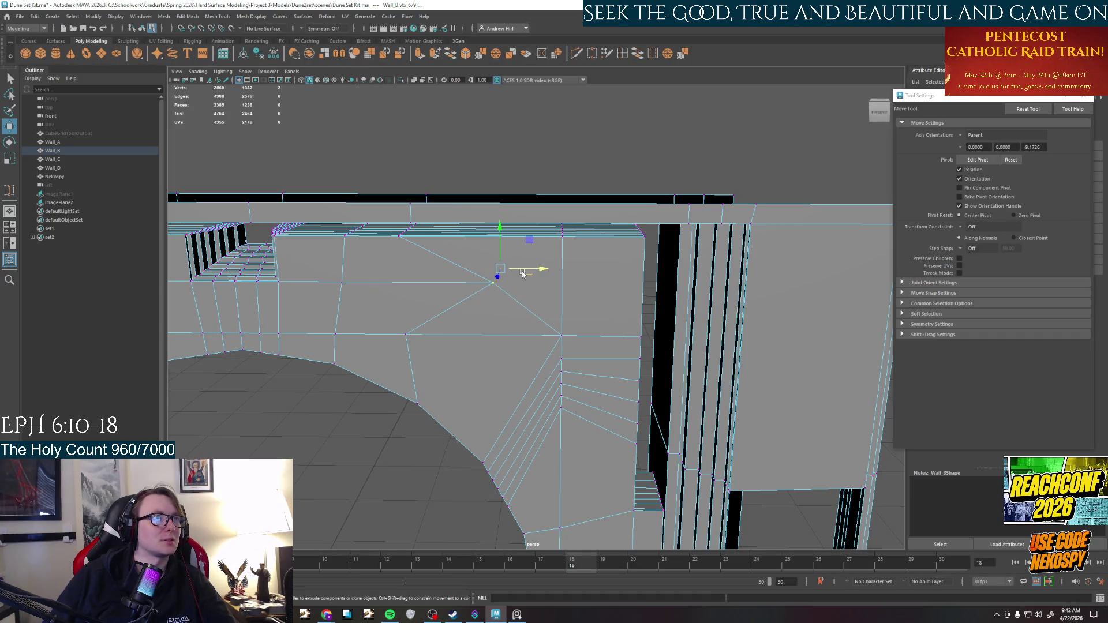
left_click_drag(535, 275, 445, 268)
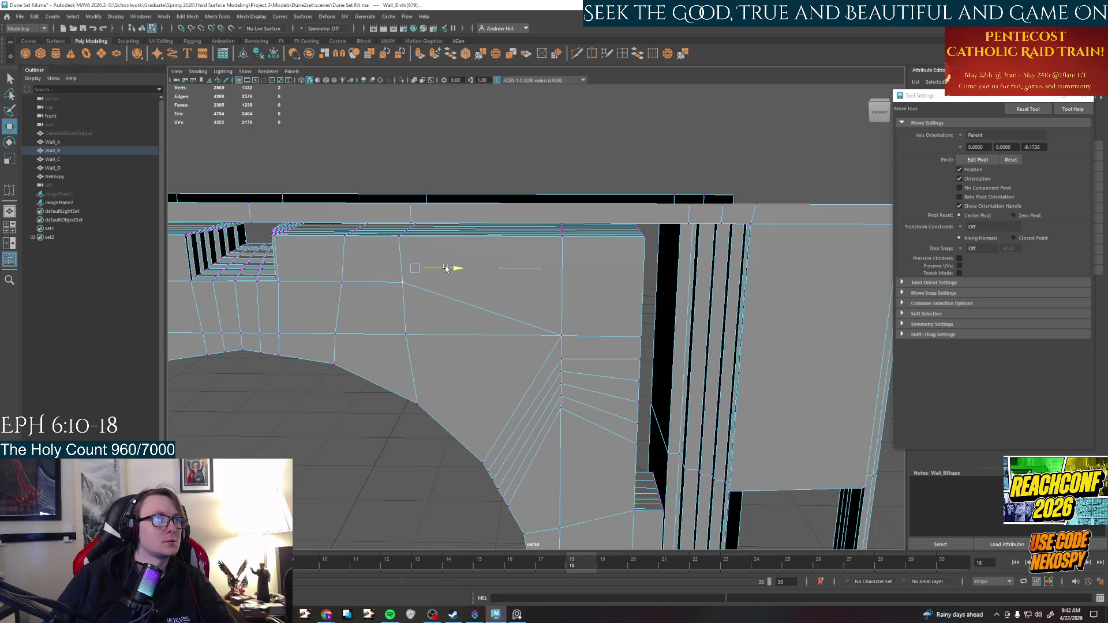
mouse_move(468, 321)
left_mouse_down("alt")
mouse_move(356, 399)
mouse_move(266, 330)
mouse_move(466, 358)
mouse_move(456, 364)
mouse_move(445, 361)
mouse_move(585, 344)
left_mouse_up("alt")
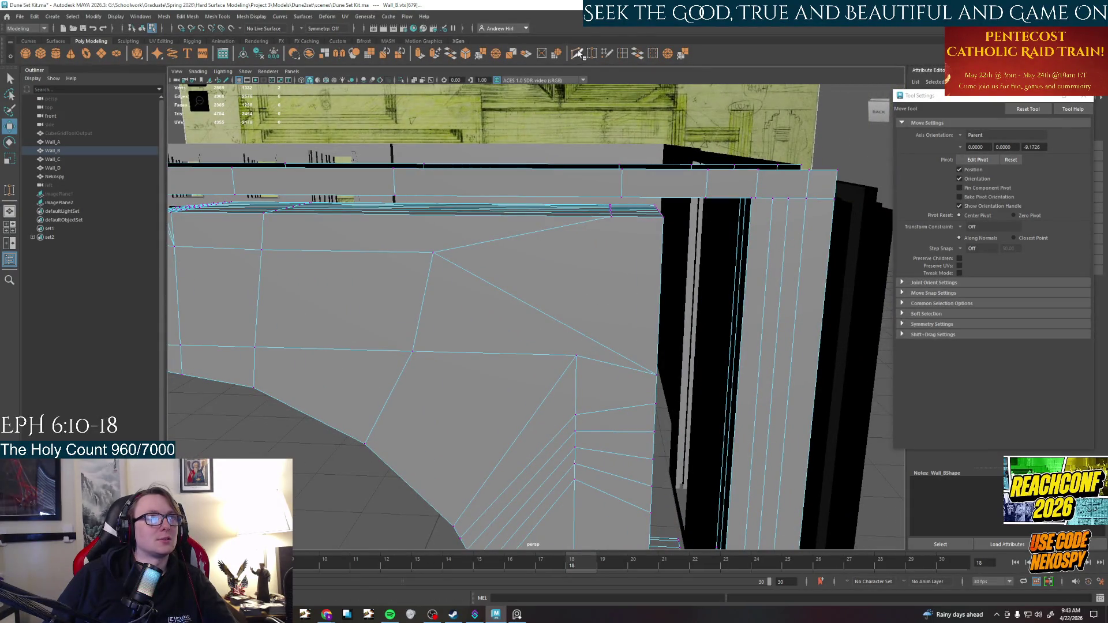
Multi-Cut a new edge from the wall-face corner vertex up to the edge above
key("y")
left_click(577, 331)
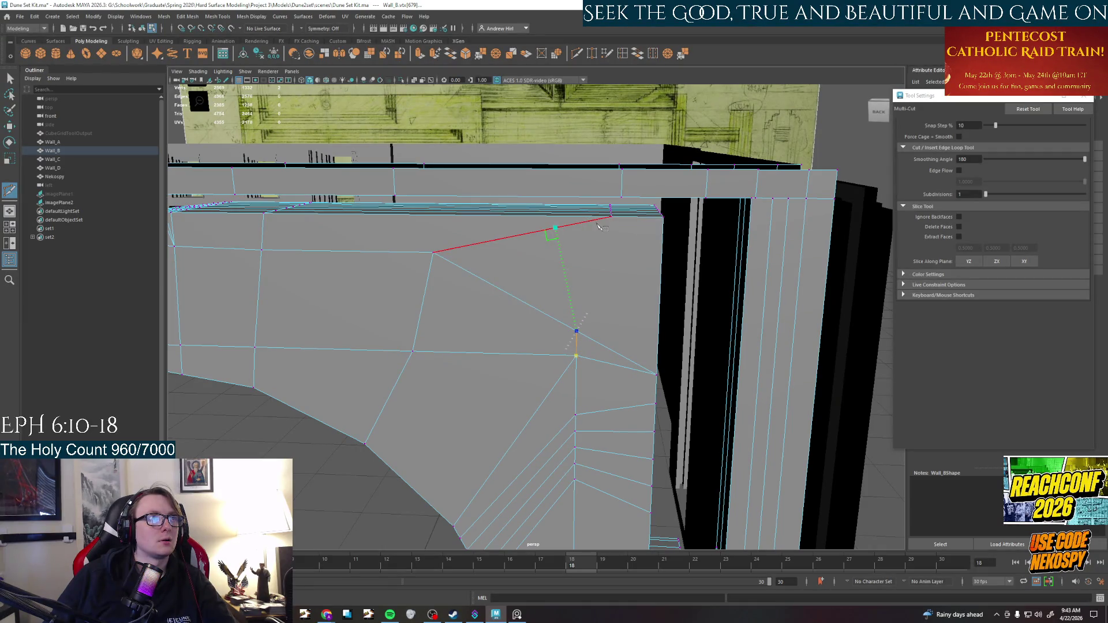
mouse_move(579, 221)
left_mouse_down("alt")
mouse_move(705, 293)
mouse_move(698, 314)
left_mouse_up("alt")
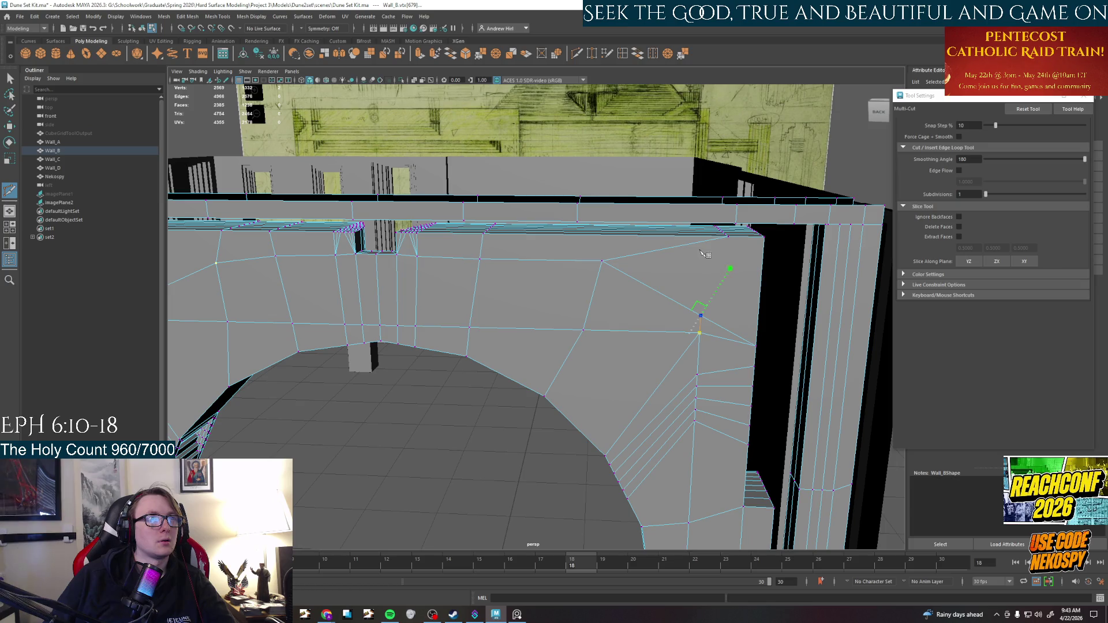
scroll(708, 242, "up", 3)
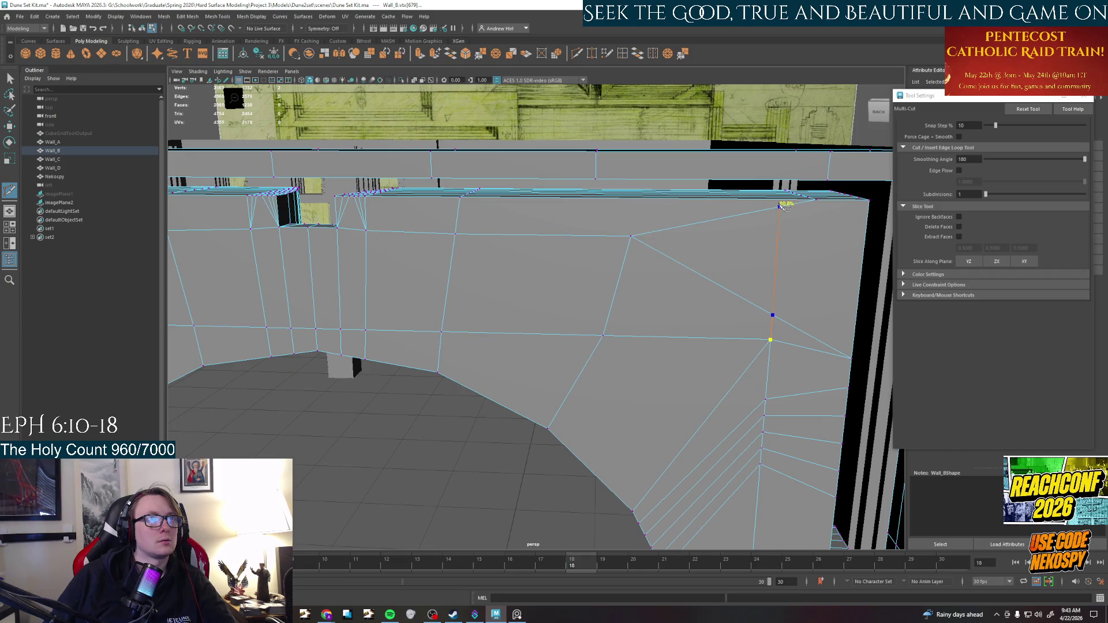
left_click(781, 203)
mouse_move(780, 203)
left_mouse_down("alt")
mouse_move(821, 259)
mouse_move(721, 253)
left_mouse_up("alt")
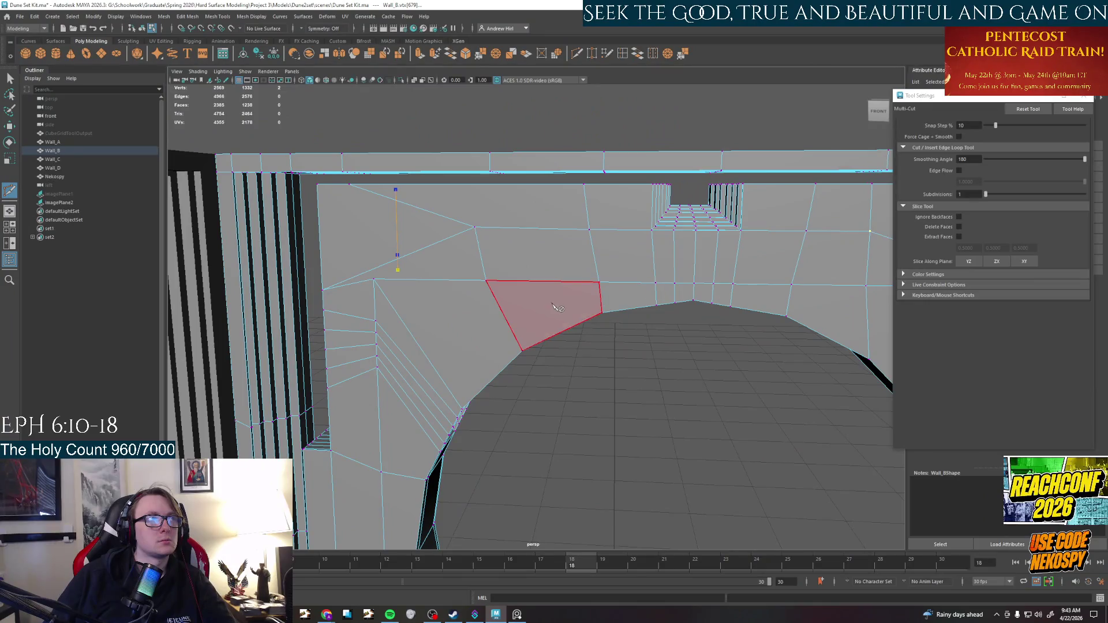
left_click_drag(556, 307, 664, 319, "alt")
mouse_move(519, 243)
left_mouse_down("alt")
mouse_move(501, 238)
mouse_move(548, 228)
left_mouse_up("alt")
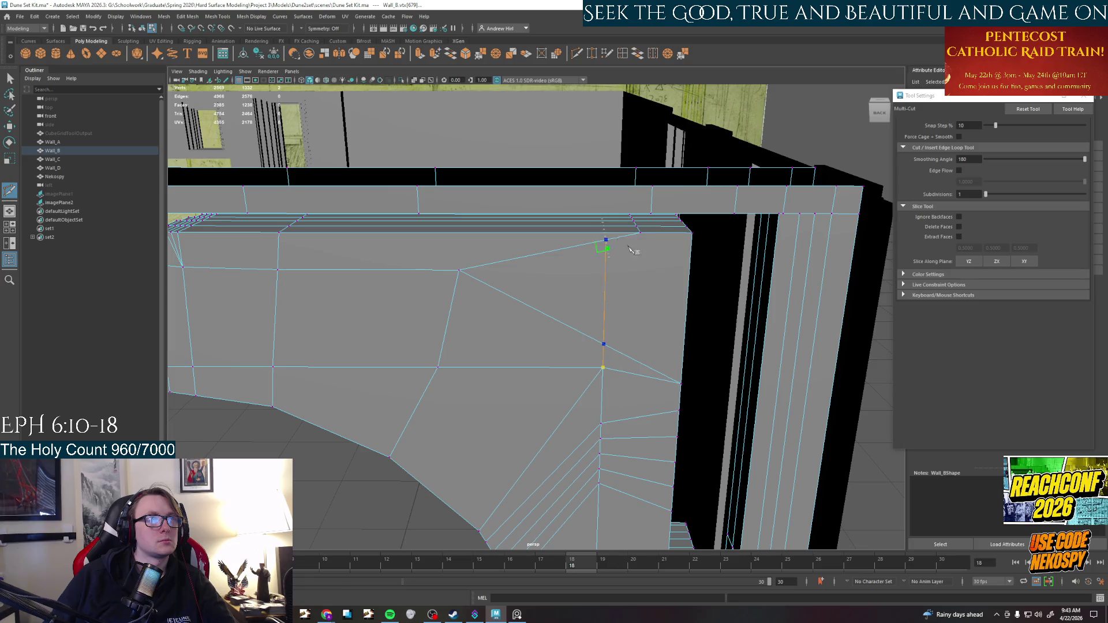
left_click(602, 368)
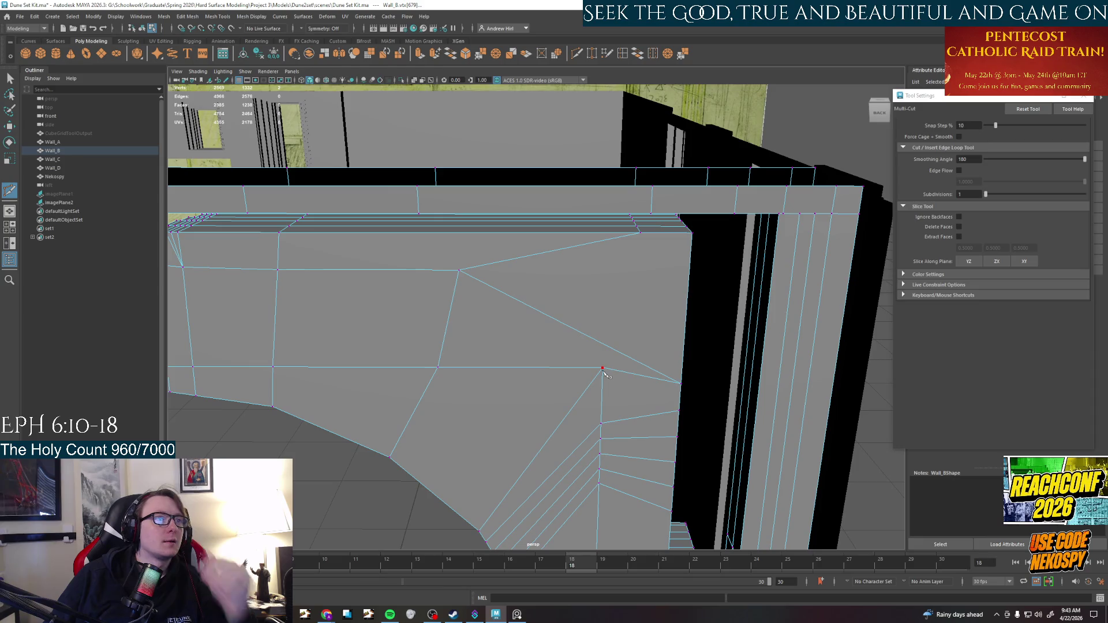
left_click(603, 344)
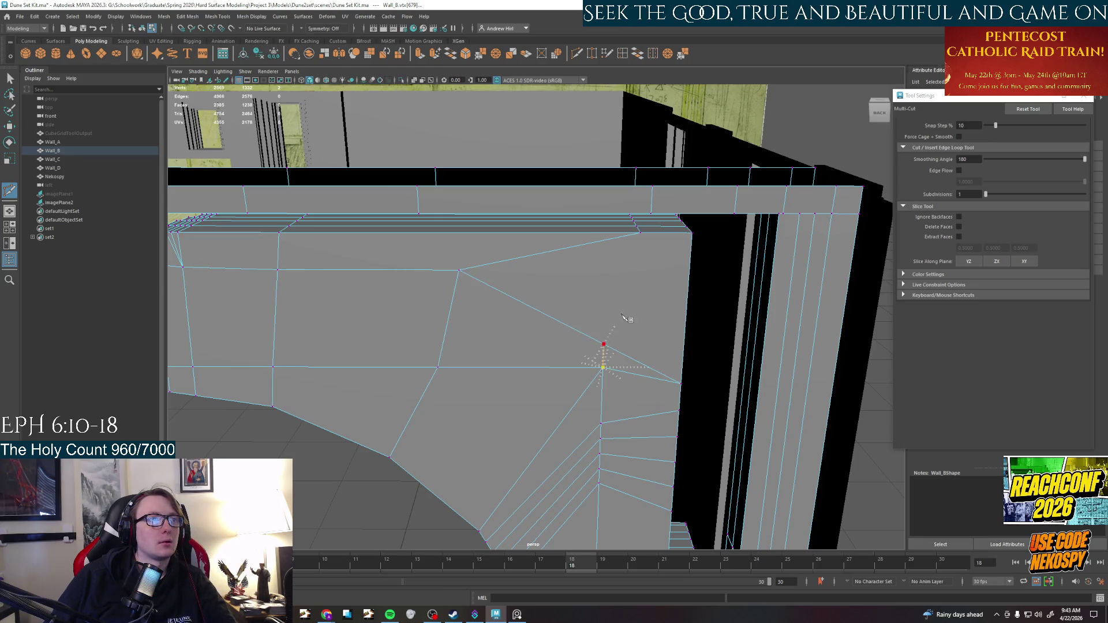
key("Return")
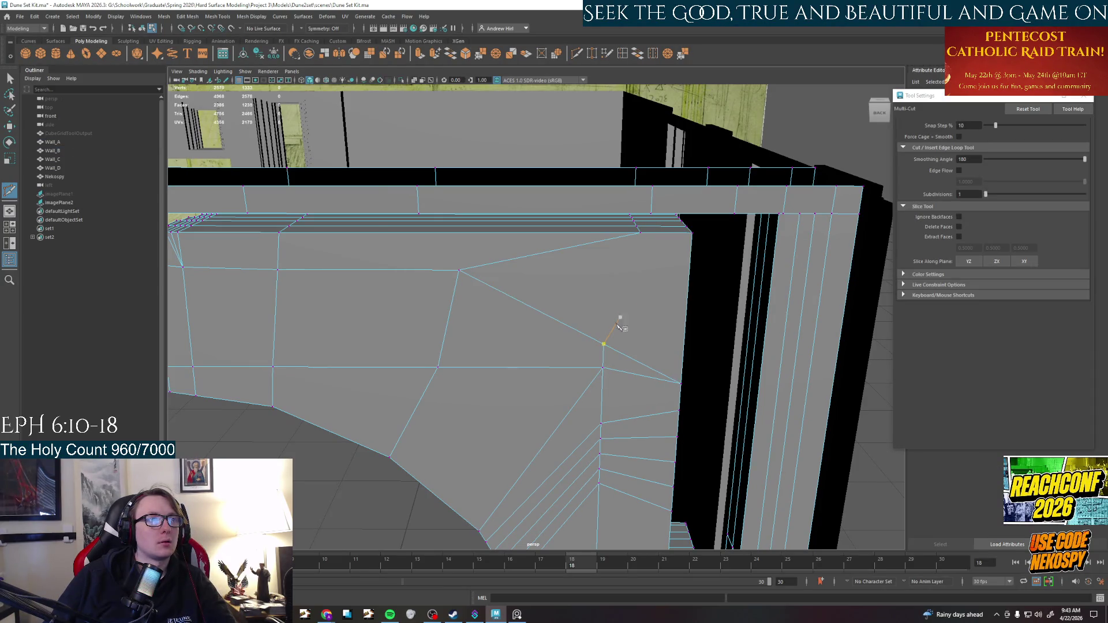
Cut new edges across the lip to its top edge and between the upper horizontal edges
left_click(603, 344)
scroll(611, 239, "up", 4)
left_click(619, 366)
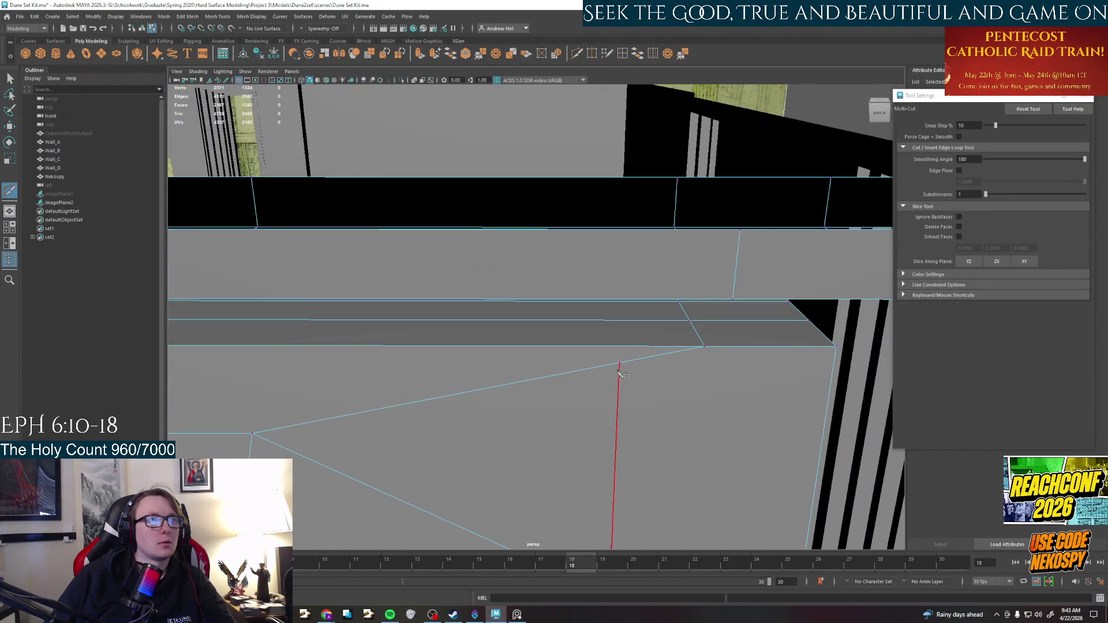
left_click(626, 348)
key("Return")
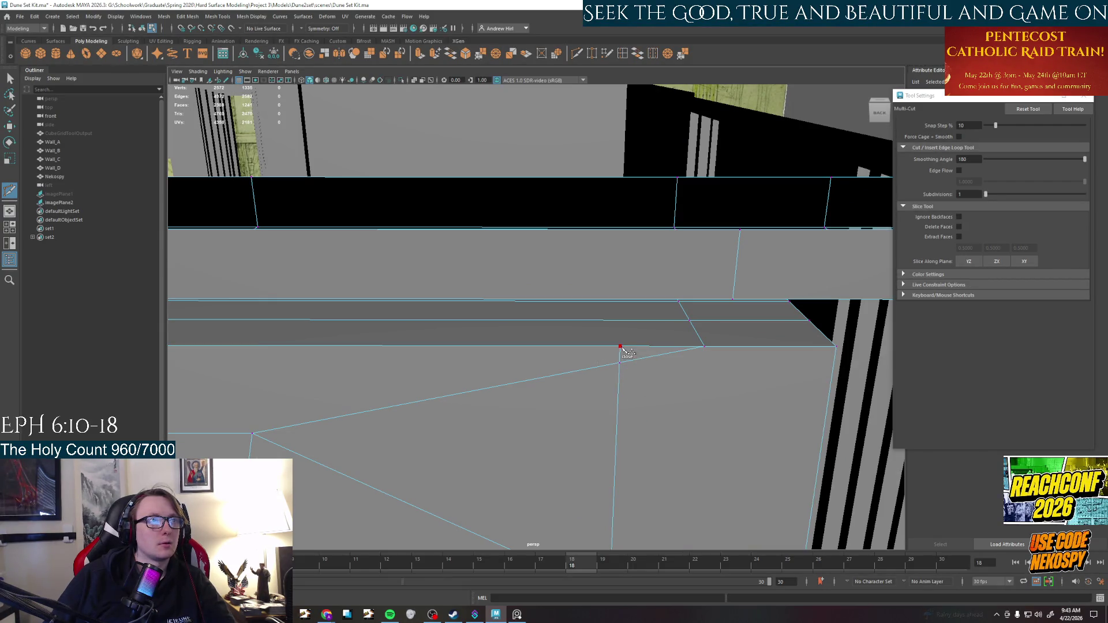
left_click(616, 322)
mouse_move(618, 323)
left_mouse_down("alt")
mouse_move(518, 397)
mouse_move(667, 396)
mouse_move(593, 388)
mouse_move(604, 313)
left_mouse_up("alt")
left_click(603, 310)
key("Return")
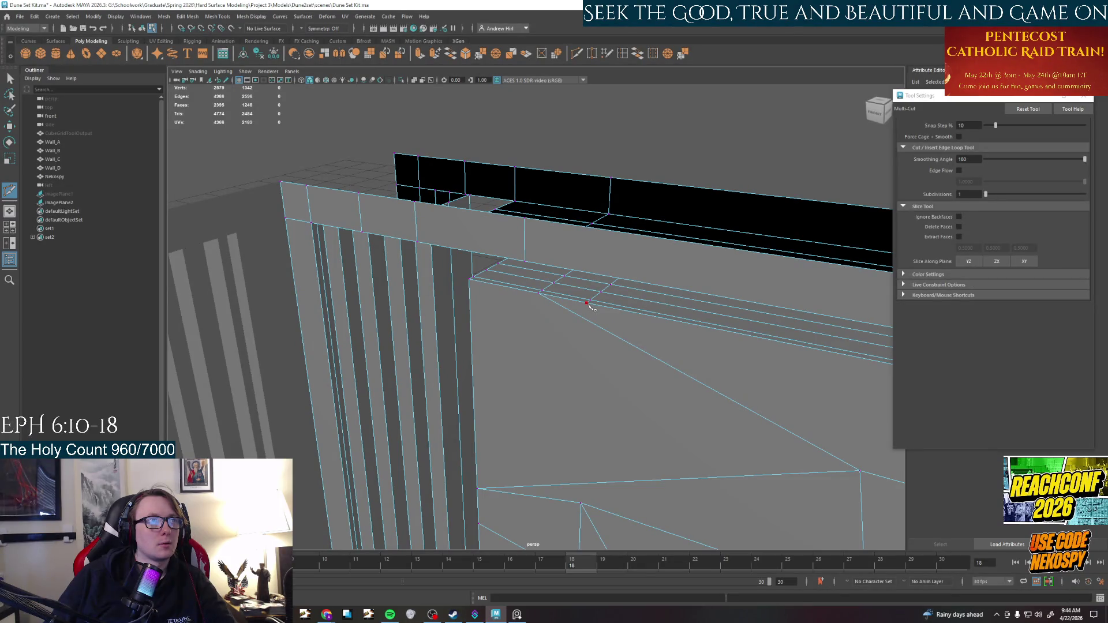
Cut edges down to the diagonal edge and from the upper vertex to the lower edge
left_click(597, 327)
key("Return")
left_click(586, 319)
left_click(582, 484)
key("Return")
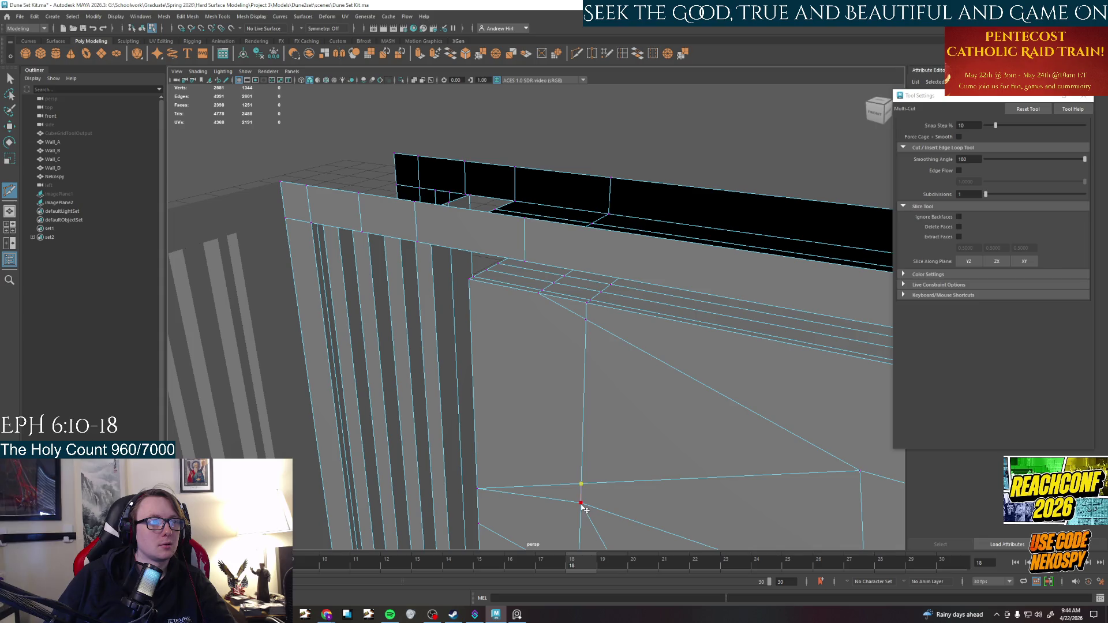
left_click(581, 504)
mouse_move(581, 504)
left_mouse_down("alt")
mouse_move(598, 336)
mouse_move(466, 319)
mouse_move(542, 370)
mouse_move(528, 375)
mouse_move(559, 364)
left_mouse_up("alt")
Exit Multi-Cut and select edges on the wall face, including the vertical corner edge
scroll(600, 407, "down", 3)
scroll(600, 404, "up", 3)
key("q")
mouse_move(655, 388)
left_mouse_down("alt")
mouse_move(680, 280)
mouse_move(648, 304)
mouse_move(535, 212)
left_mouse_up("alt")
right_click_drag(535, 213, 531, 182)
left_click(515, 371)
left_click(451, 411)
mouse_move(451, 410)
left_mouse_down("alt")
mouse_move(519, 404)
mouse_move(505, 411)
mouse_move(494, 329)
mouse_move(502, 411)
left_mouse_up("alt")
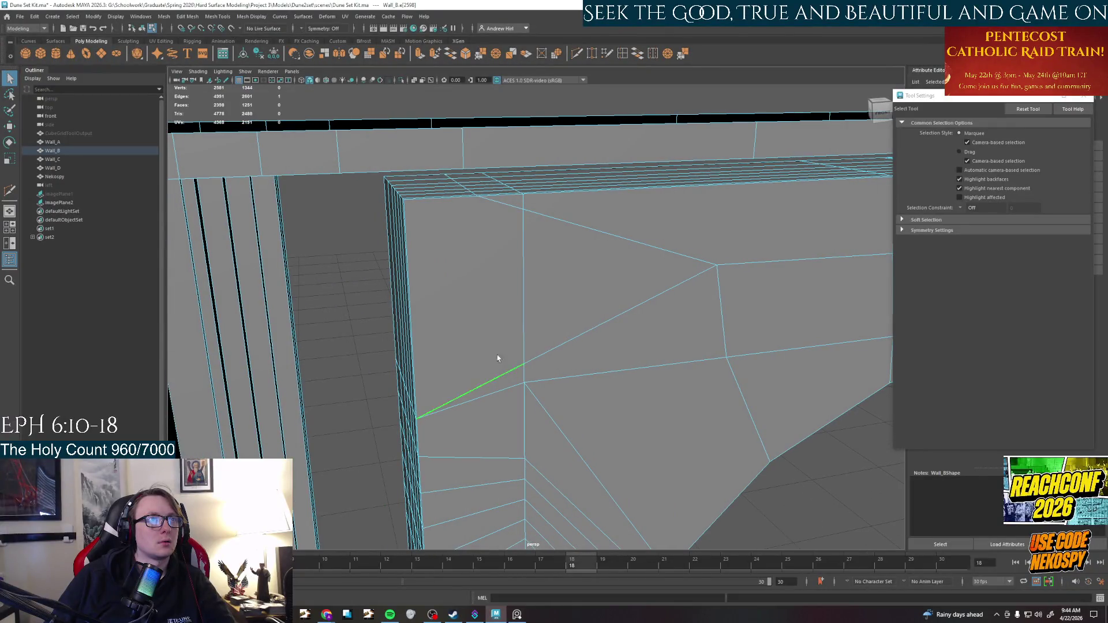
Target Weld the upper vertex down and the lower vertex up, accepting the AutoSave prompt
mouse_move(532, 316)
right_mouse_down("shift")
mouse_move(646, 254)
mouse_move(524, 374)
right_mouse_up("shift")
mouse_move(523, 364)
left_mouse_down()
mouse_move(525, 381)
mouse_move(626, 371)
left_mouse_up()
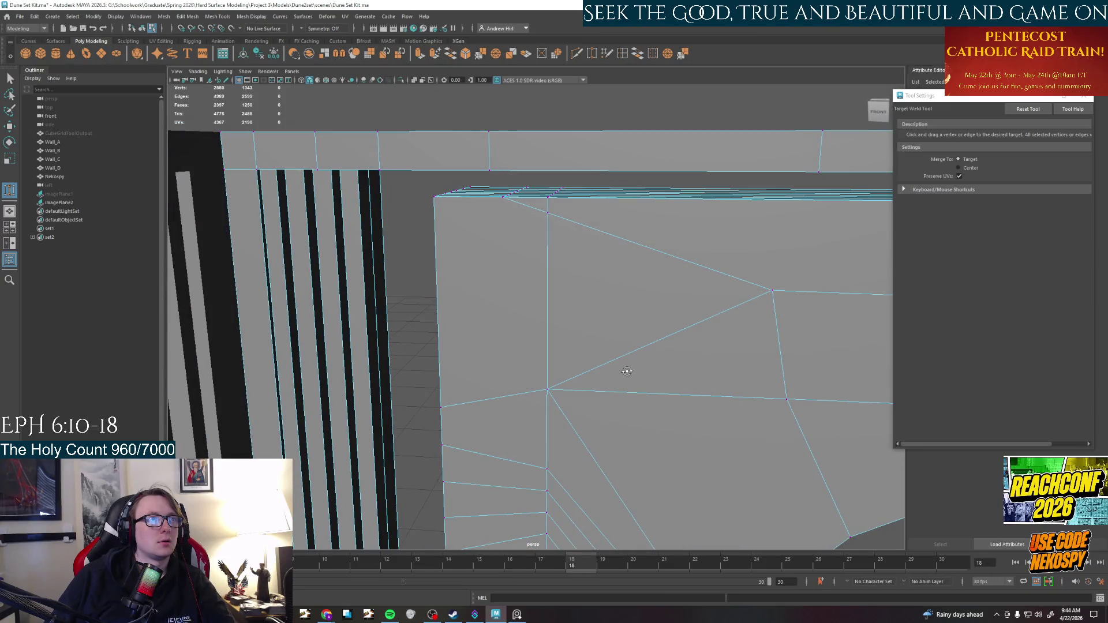
mouse_move(581, 288)
left_mouse_down("alt")
mouse_move(639, 297)
mouse_move(419, 322)
left_mouse_up("alt")
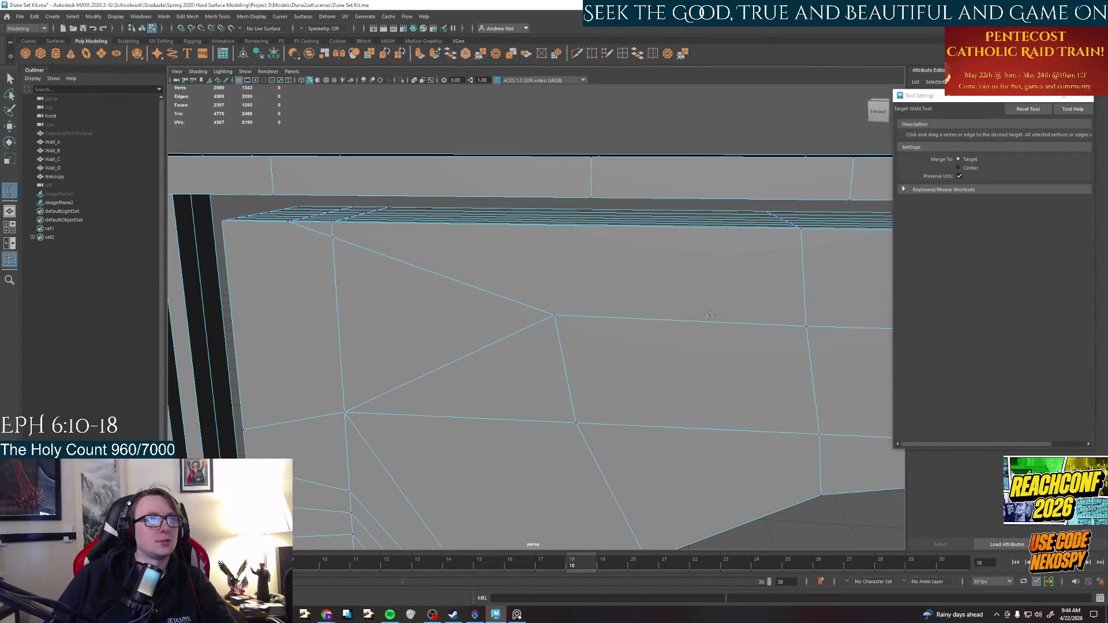
left_click_drag(333, 238, 332, 222)
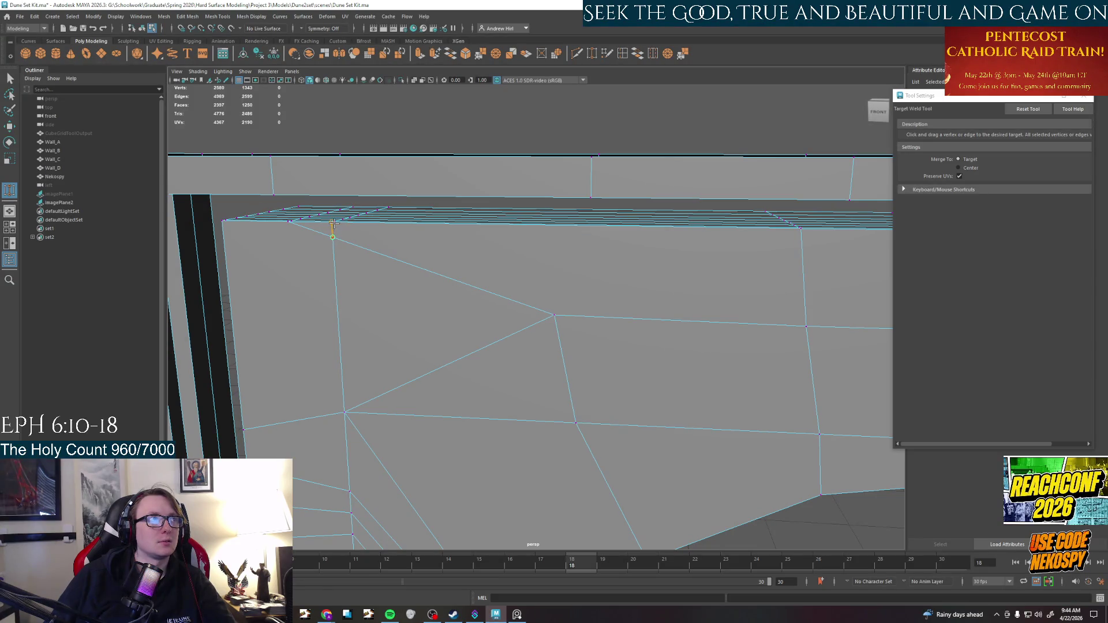
left_click(531, 313)
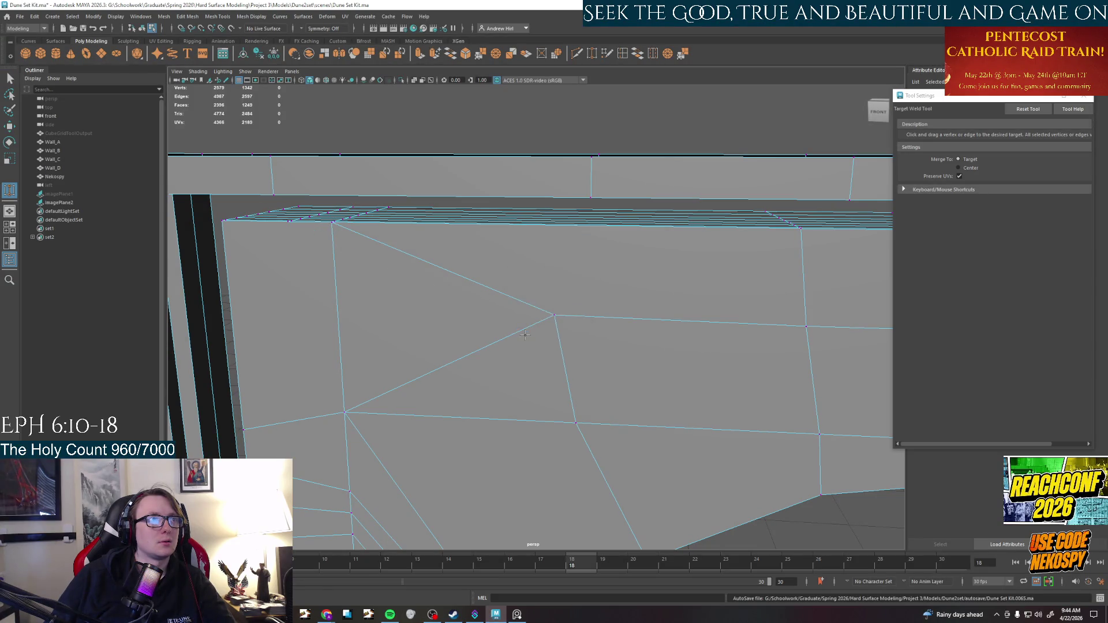
scroll(457, 285, "down", 5)
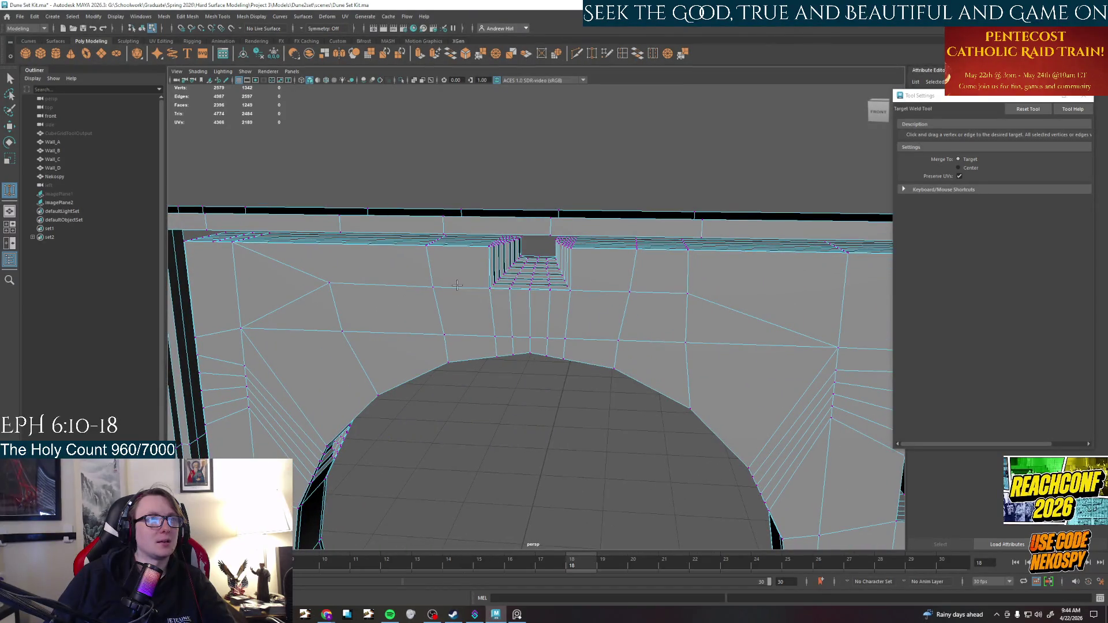
middle_click_drag(479, 300, 474, 306, "alt")
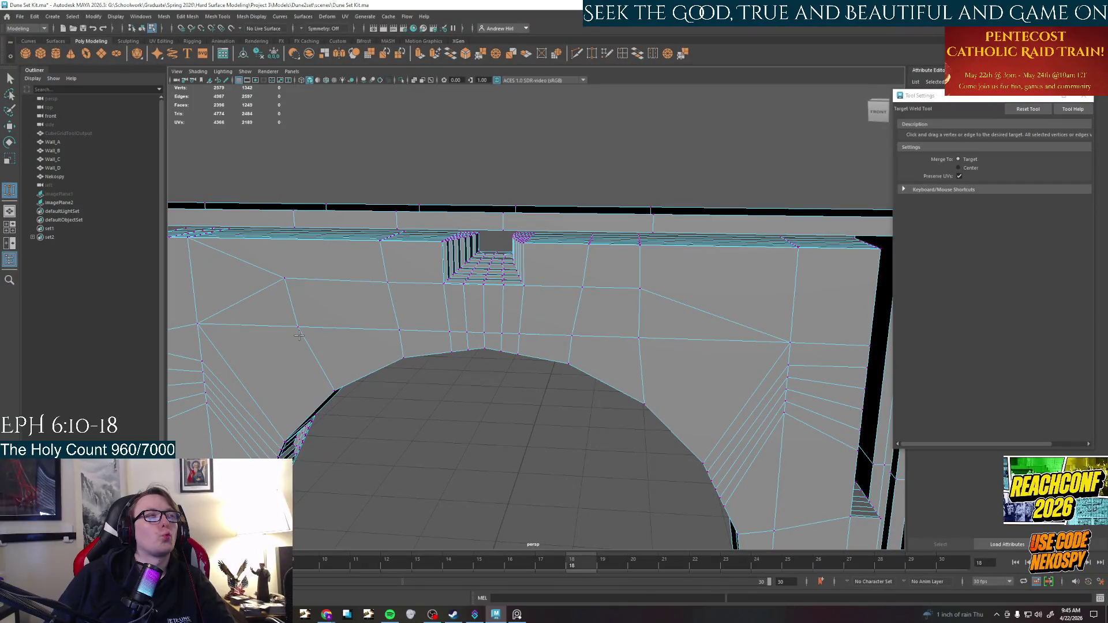
mouse_move(298, 335)
left_mouse_down("alt")
mouse_move(470, 292)
mouse_move(485, 366)
mouse_move(425, 359)
mouse_move(445, 289)
mouse_move(418, 354)
mouse_move(431, 376)
mouse_move(559, 405)
mouse_move(417, 368)
mouse_move(487, 375)
mouse_move(470, 378)
mouse_move(602, 418)
left_mouse_up("alt")
Select the extra edge along the wall's top lip and delete it
right_click_drag(524, 354, 519, 330)
left_click(506, 322)
key("w")
mouse_move(473, 352)
left_mouse_down("alt")
mouse_move(549, 289)
mouse_move(442, 357)
mouse_move(500, 240)
mouse_move(508, 304)
mouse_move(485, 400)
mouse_move(461, 325)
left_mouse_up("alt")
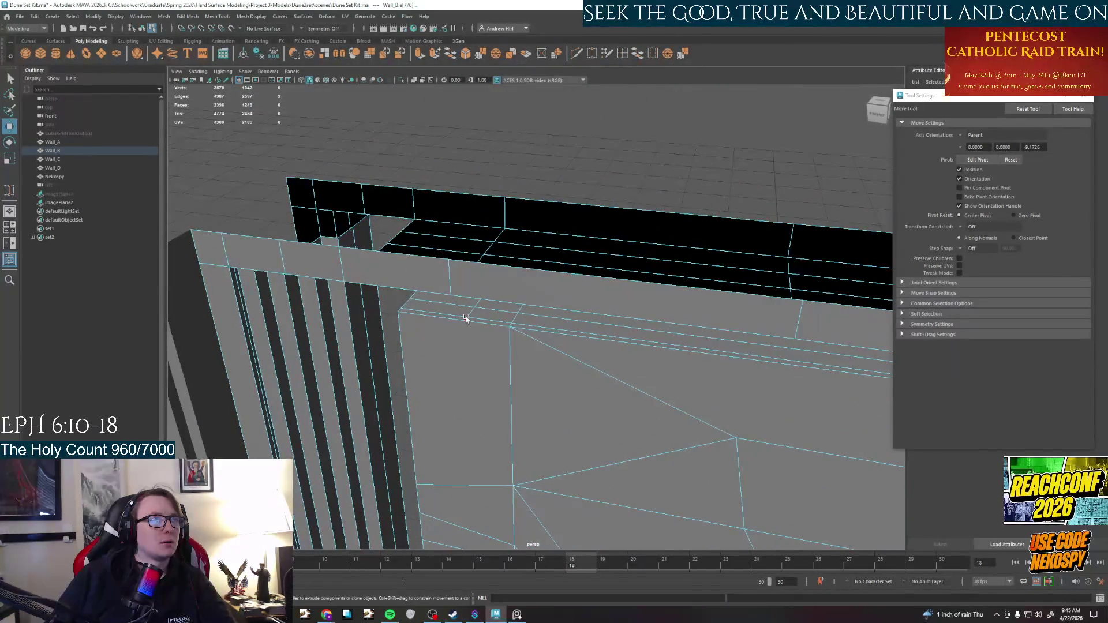
left_click(466, 317)
left_click(584, 388, "shift")
mouse_move(583, 389)
left_mouse_down("alt")
mouse_move(742, 421)
mouse_move(507, 390)
mouse_move(257, 312)
left_mouse_up("alt")
left_click(470, 329, "shift")
double_click(423, 323)
mouse_move(455, 277)
left_mouse_down("alt")
mouse_move(470, 299)
mouse_move(477, 398)
mouse_move(466, 349)
mouse_move(585, 370)
left_mouse_up("alt")
left_click(466, 349)
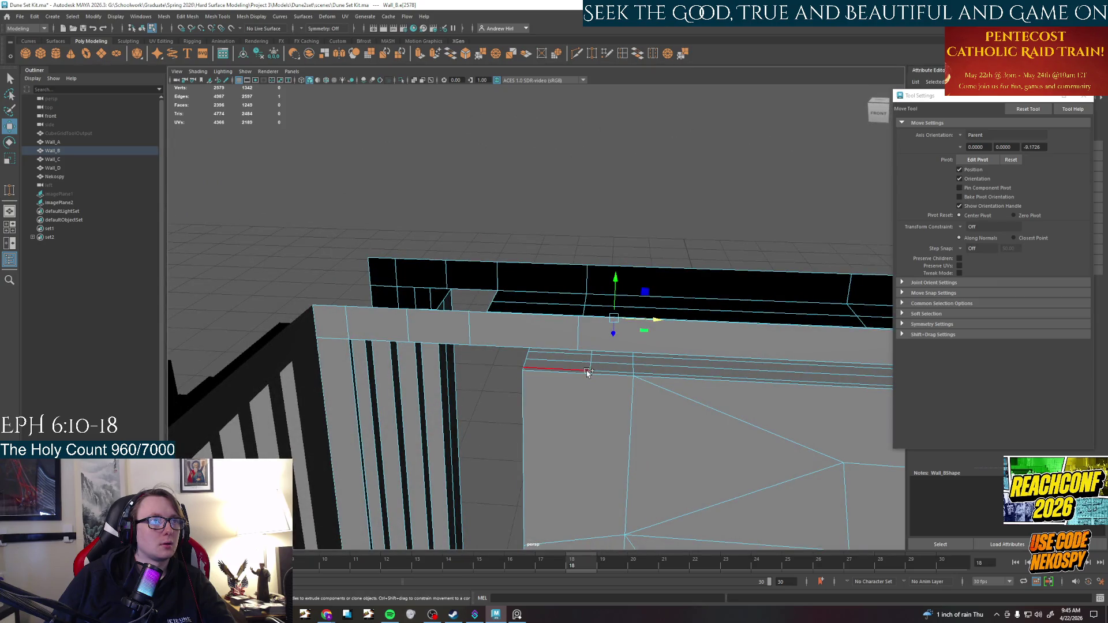
key("ctrl+Delete")
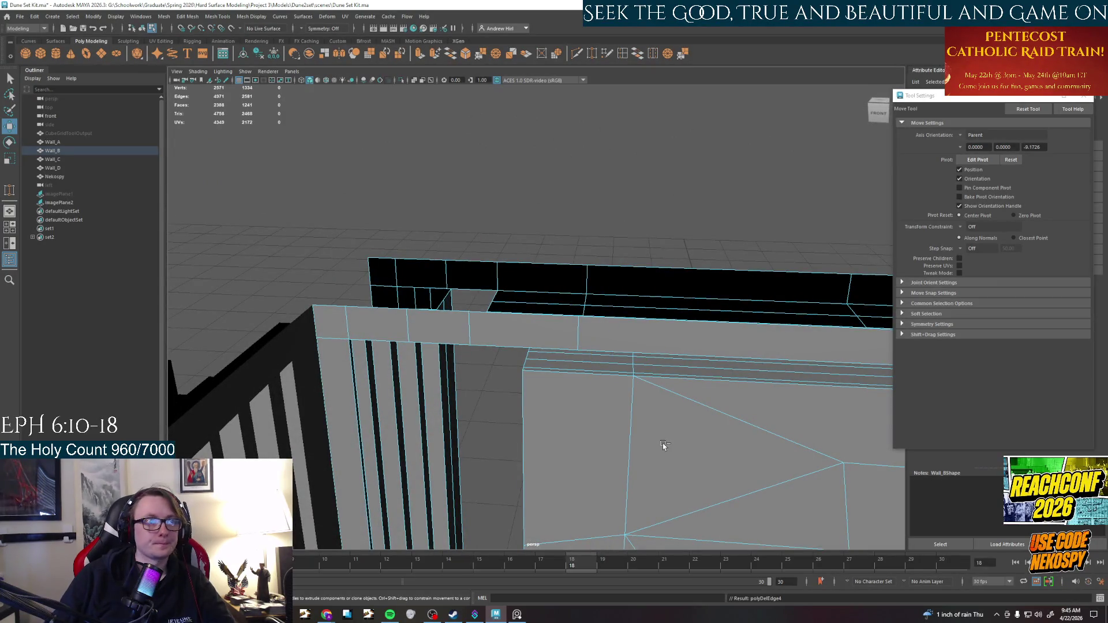
scroll(663, 443, "up", 3)
Target Weld two corner vertices into their neighbours, then return to face selection
right_click(569, 384)
mouse_move(569, 383)
left_mouse_down("alt")
mouse_move(746, 419)
mouse_move(799, 389)
mouse_move(635, 363)
mouse_move(479, 364)
mouse_move(548, 323)
left_mouse_up("alt")
left_click(591, 53)
mouse_move(364, 317)
left_mouse_down()
mouse_move(363, 333)
mouse_move(502, 373)
left_mouse_up()
left_click_drag(497, 417, 497, 420)
mouse_move(496, 420)
left_mouse_down("alt")
mouse_move(887, 380)
mouse_move(691, 369)
mouse_move(670, 299)
mouse_move(679, 370)
mouse_move(722, 324)
mouse_move(488, 364)
mouse_move(528, 343)
left_mouse_up("alt")
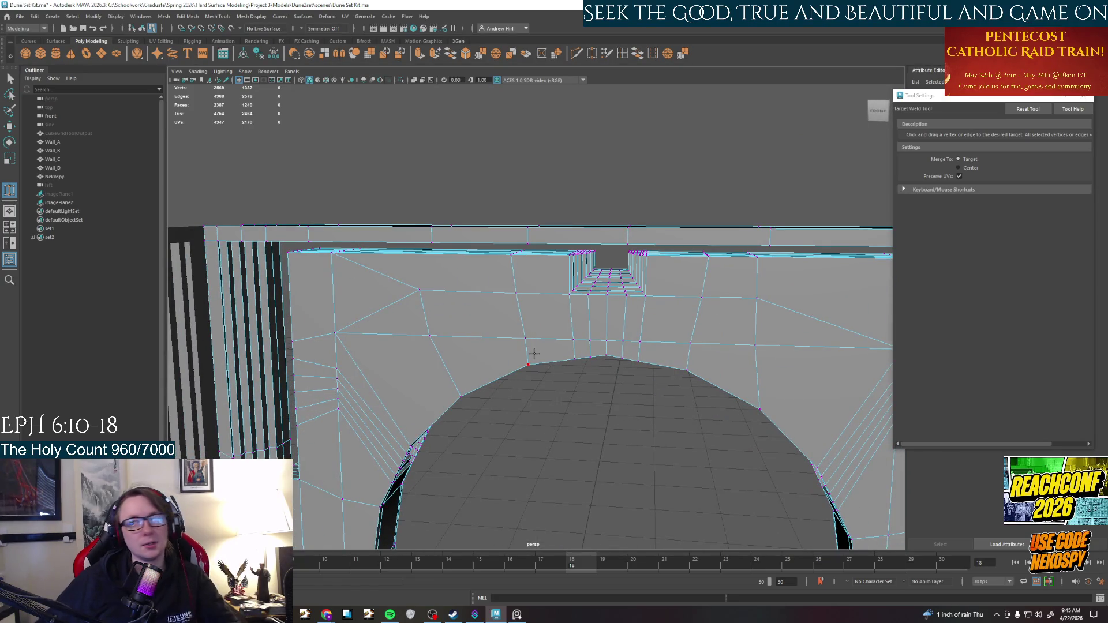
mouse_move(534, 353)
left_mouse_down("alt")
mouse_move(742, 349)
mouse_move(680, 404)
mouse_move(791, 408)
mouse_move(360, 390)
mouse_move(562, 407)
left_mouse_up("alt")
left_click_drag(572, 354, 554, 405, "alt")
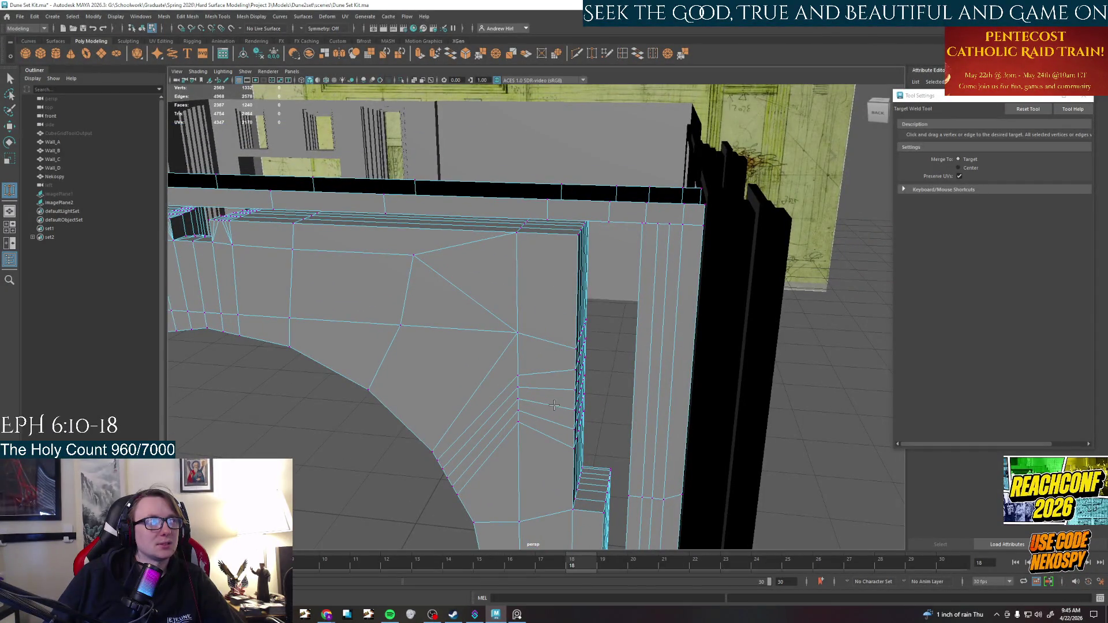
mouse_move(381, 312)
left_mouse_down("alt")
mouse_move(409, 338)
mouse_move(677, 324)
mouse_move(610, 367)
mouse_move(575, 369)
left_mouse_up("alt")
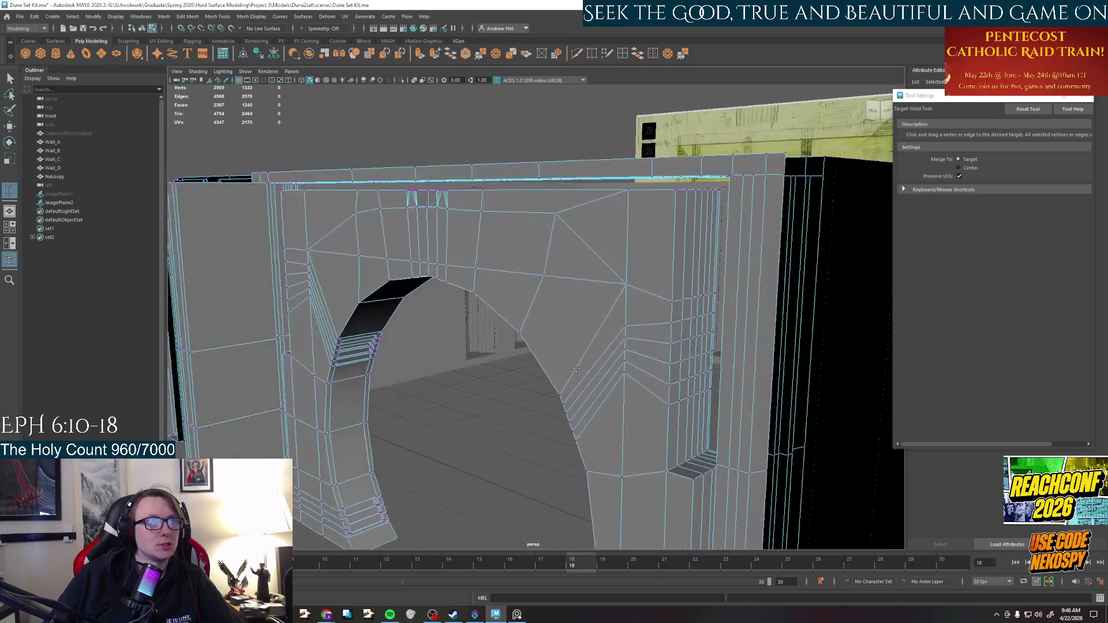
right_click_drag(673, 242, 670, 276)
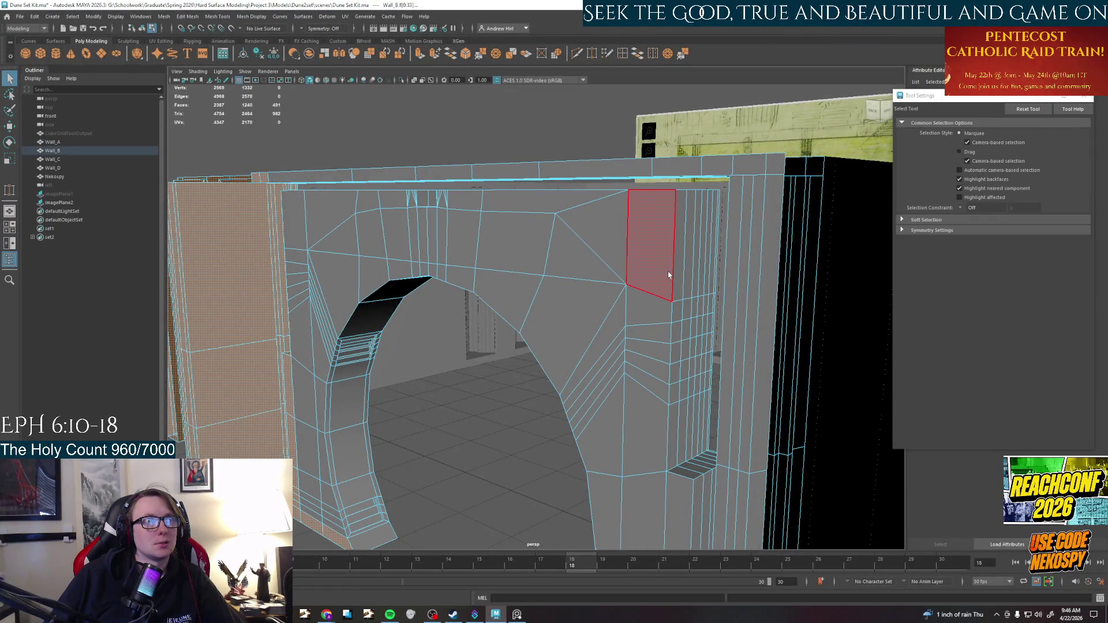
left_click(516, 614)
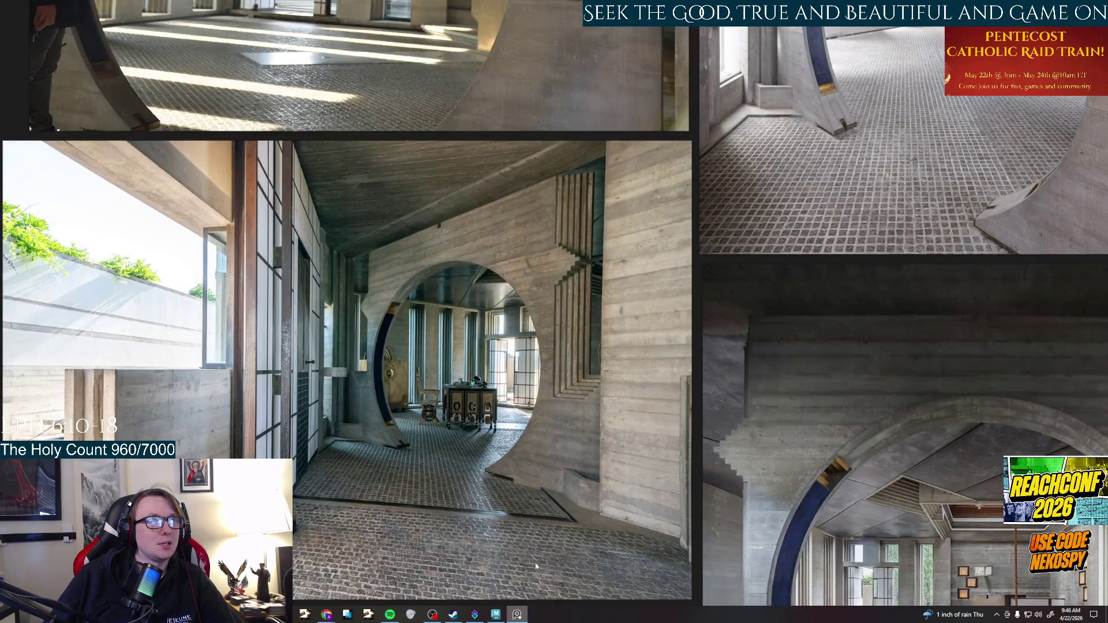
scroll(582, 325, "up", 5)
scroll(582, 325, "up", 2)
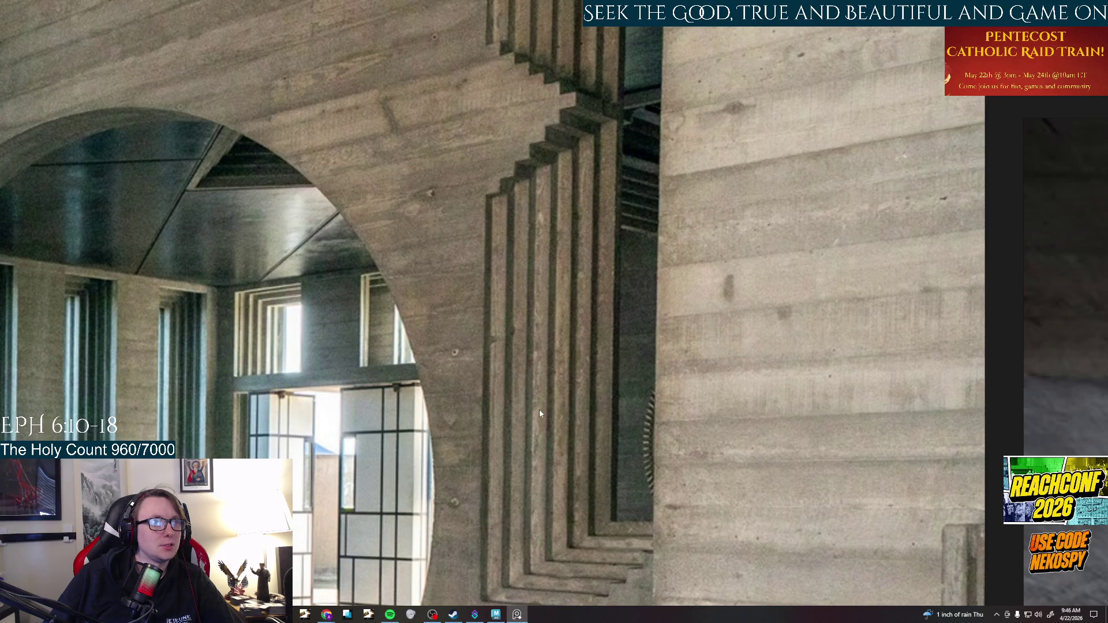
left_click(495, 614)
left_click_drag(648, 370, 594, 361, "alt")
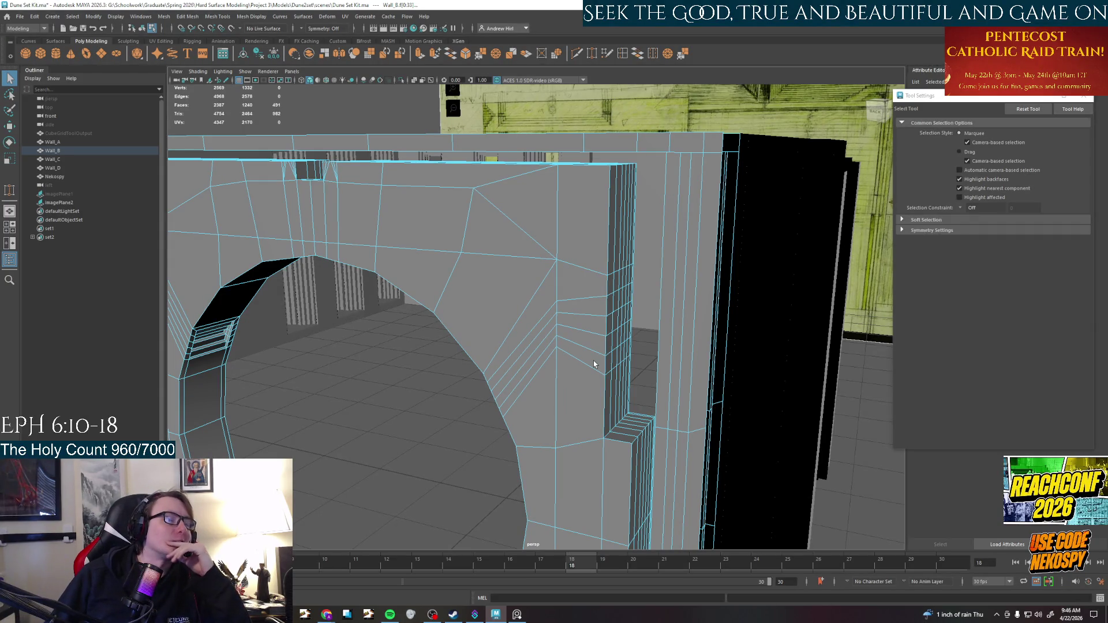
Select the whole Wall_B object and freeze its transformations
scroll(594, 364, "down", 2)
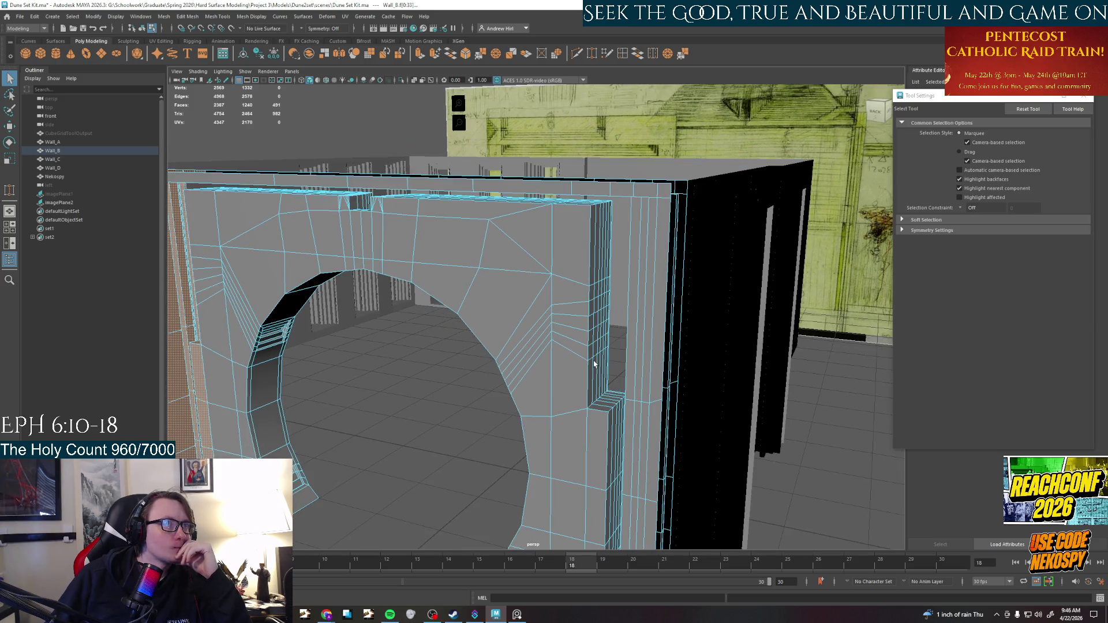
scroll(595, 365, "down", 3)
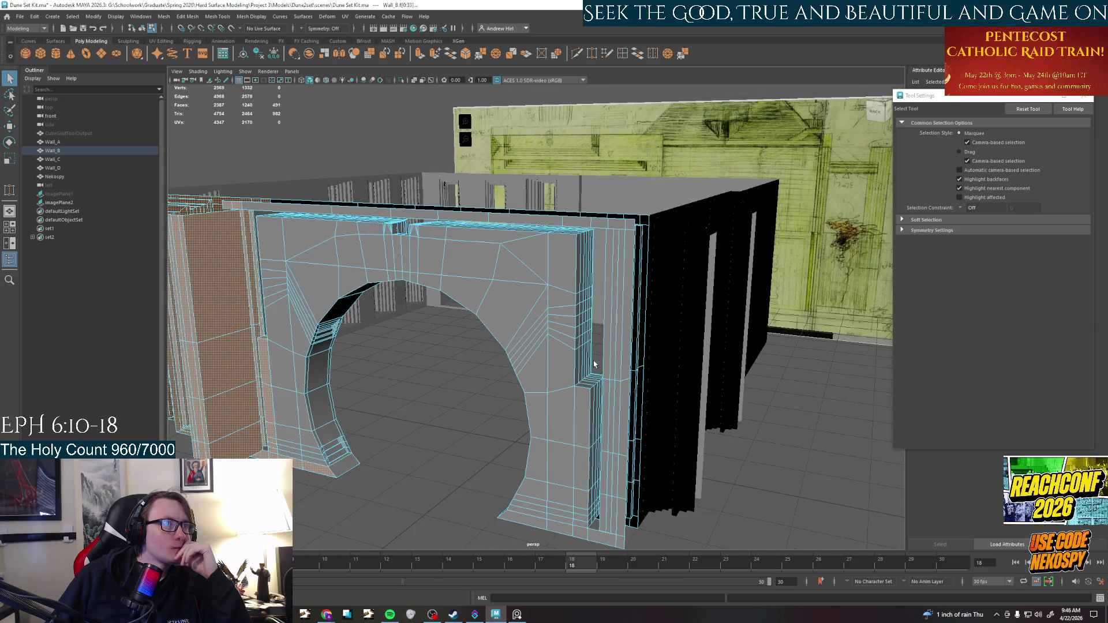
scroll(594, 364, "up", 4)
right_click_drag(297, 242, 340, 218)
left_click(273, 53)
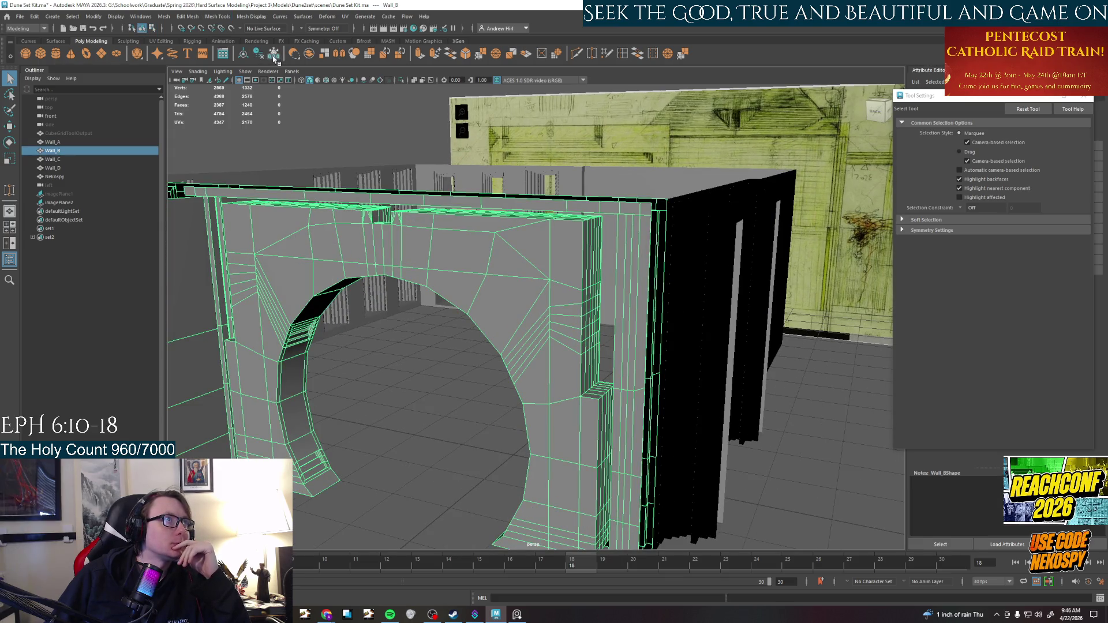
left_click(1084, 96)
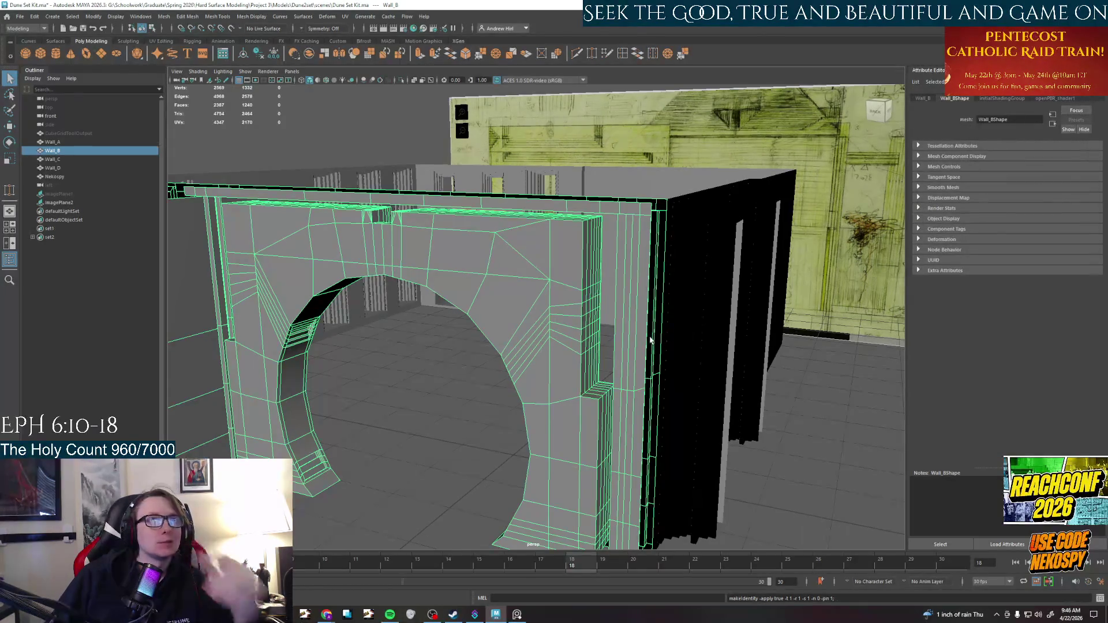
left_click_drag(589, 323, 652, 340, "alt")
scroll(586, 355, "up", 2)
Select Wall_C in the Outliner, freeze its transformations, and deselect everything
left_click(455, 130)
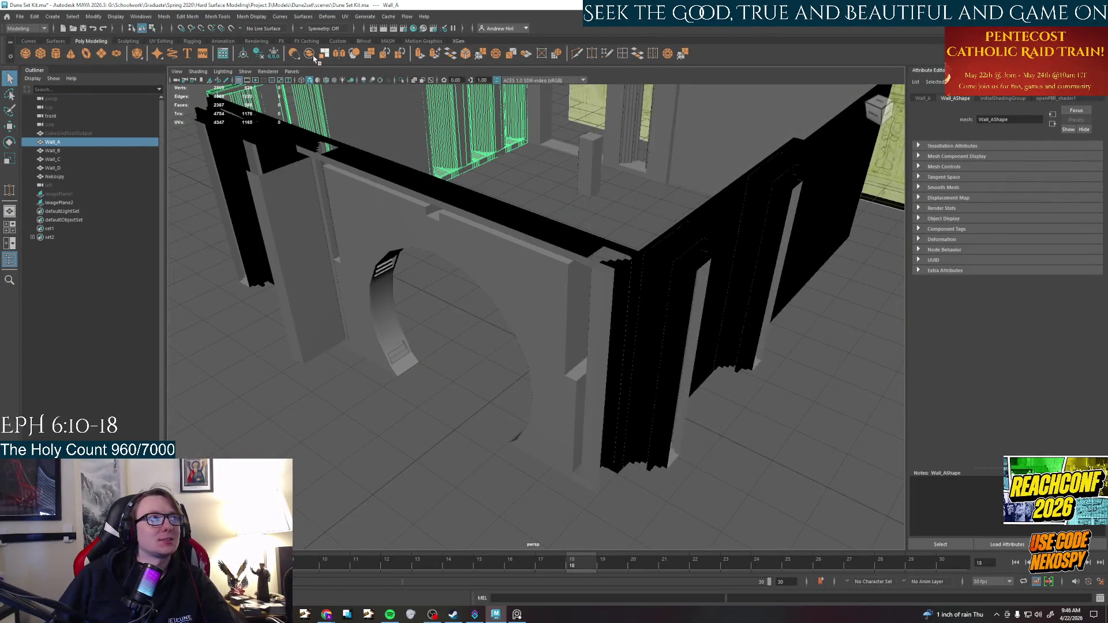
left_click(274, 55)
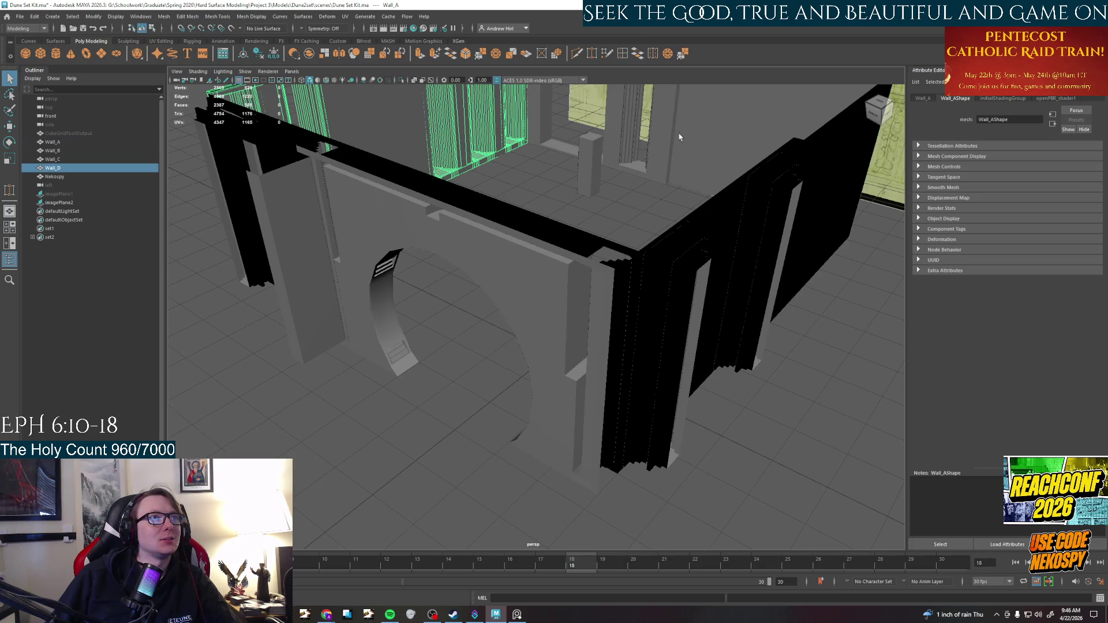
key("Left")
left_click(258, 55)
left_click(471, 368)
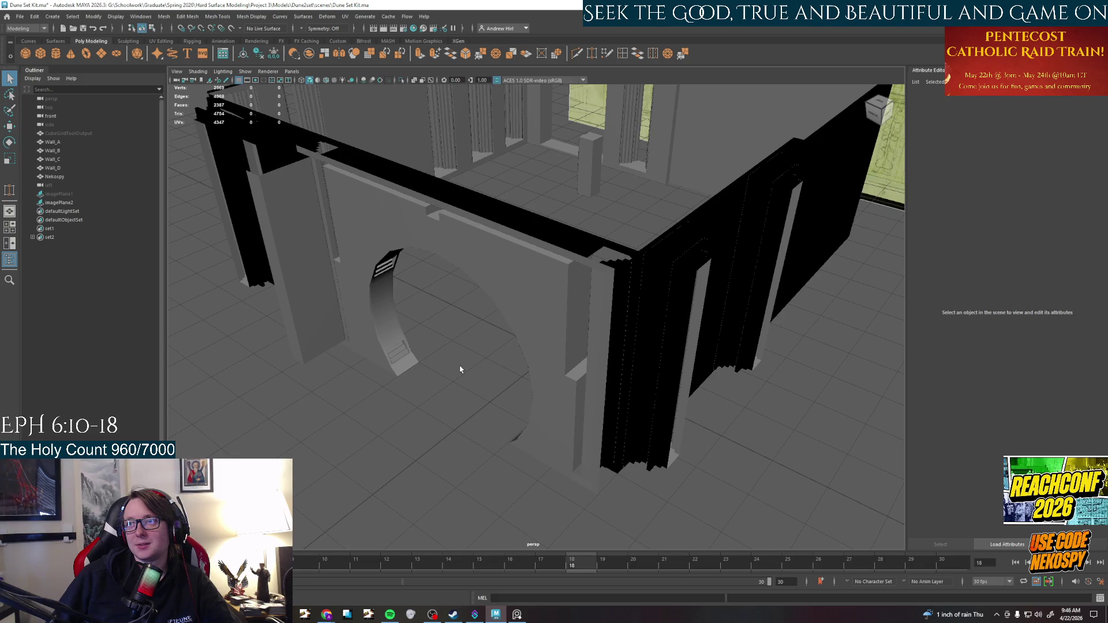
left_click_drag(460, 370, 483, 350, "alt")
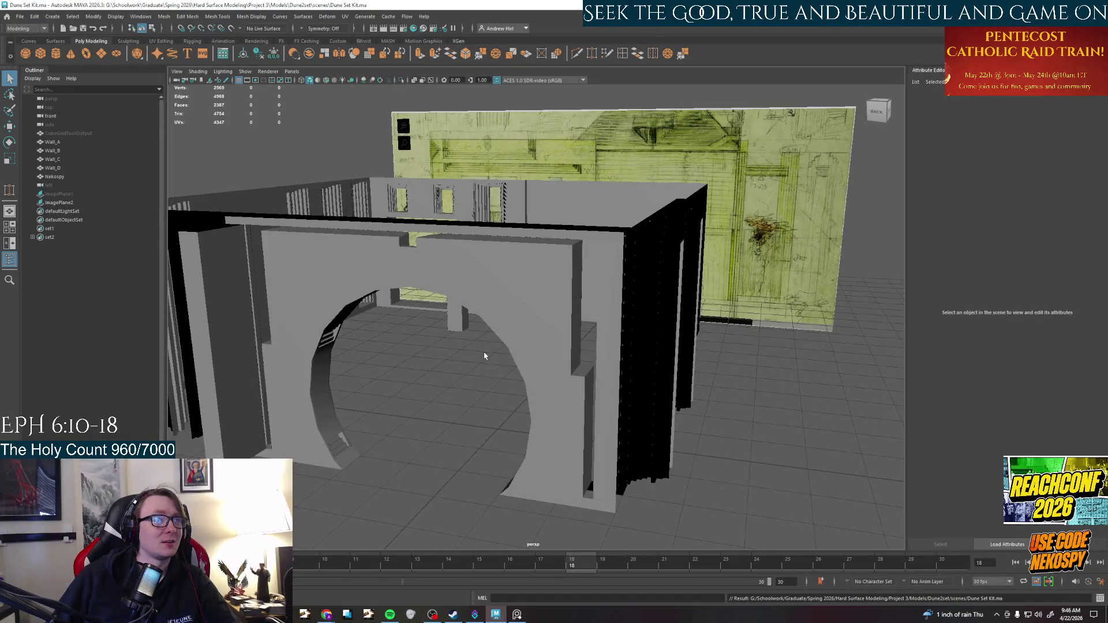
Select Wall_B, zoom in, and pick an edge and a small face beside the arch
left_click(545, 336)
scroll(577, 340, "up", 5)
scroll(577, 340, "up", 3)
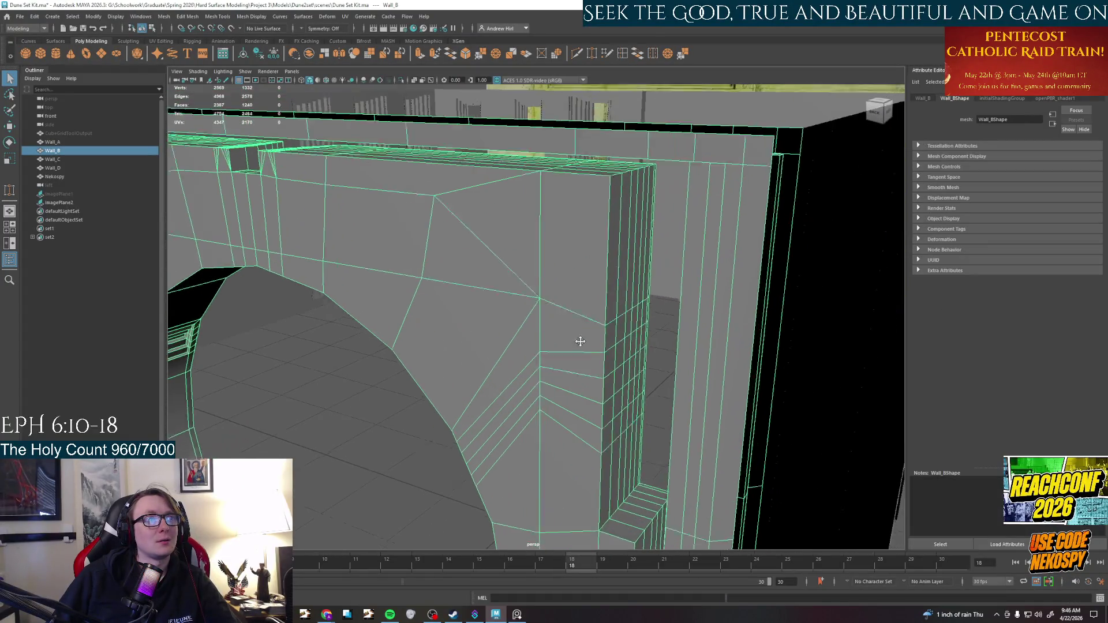
mouse_move(598, 331)
right_mouse_down()
mouse_move(602, 306)
mouse_move(599, 350)
right_mouse_up()
left_click(606, 292)
left_click(577, 384)
Inspect Wall_B's arch opening from front and back, then bring up the concrete reference photos
mouse_move(577, 383)
left_mouse_down("alt")
mouse_move(710, 404)
mouse_move(730, 470)
mouse_move(777, 390)
left_mouse_up("alt")
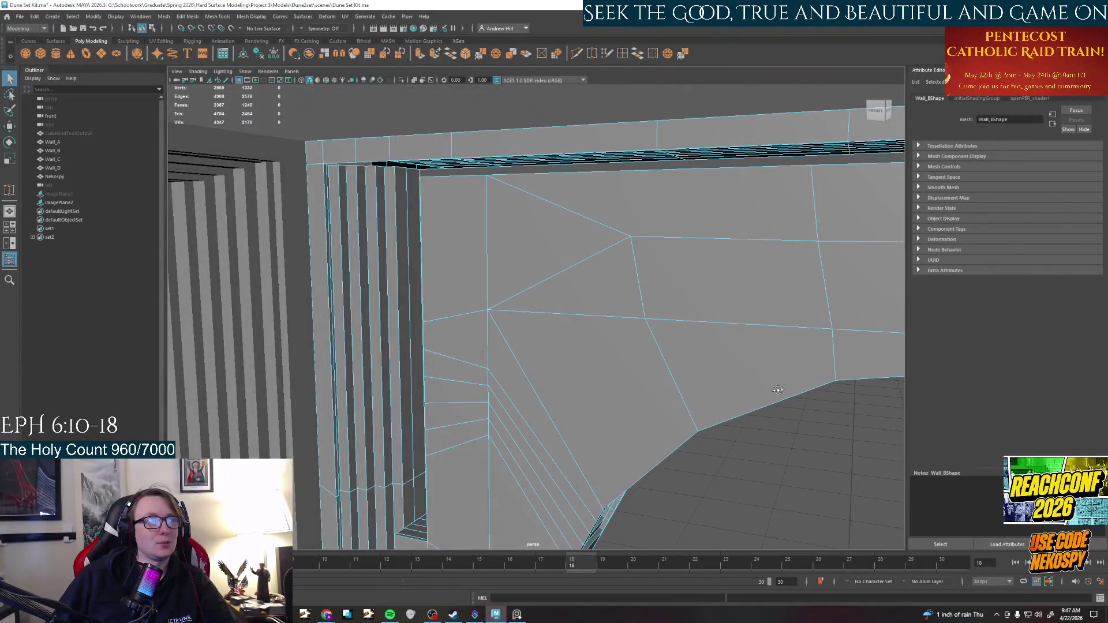
left_click_drag(501, 448, 303, 434, "alt")
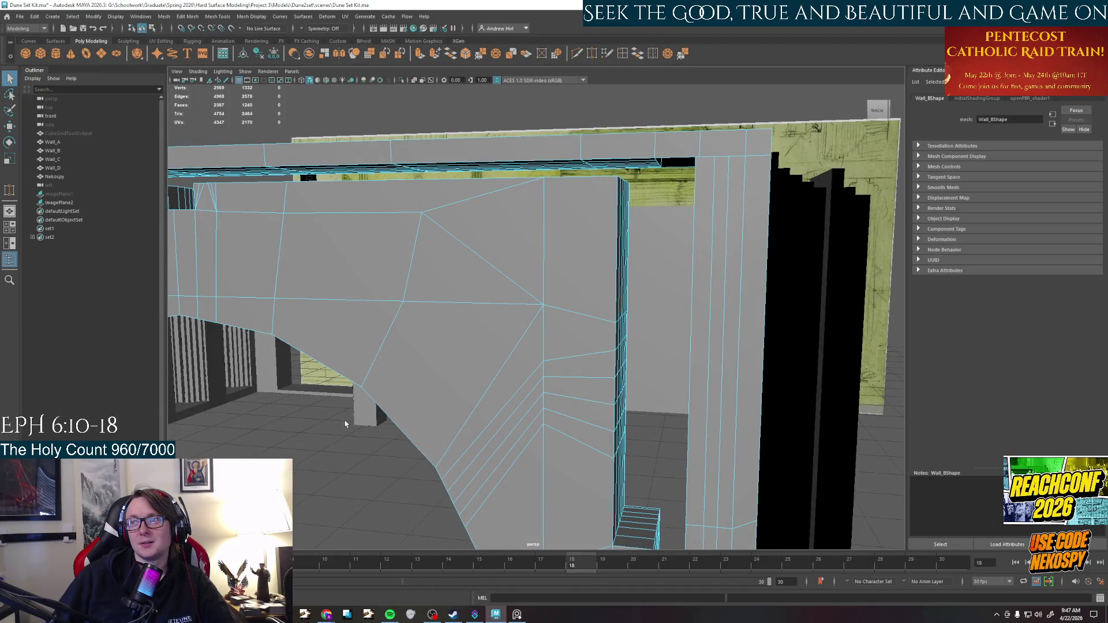
mouse_move(375, 401)
left_mouse_down("alt")
mouse_move(517, 376)
mouse_move(564, 386)
mouse_move(556, 243)
mouse_move(594, 346)
mouse_move(565, 387)
mouse_move(611, 265)
mouse_move(591, 318)
mouse_move(618, 425)
mouse_move(577, 262)
mouse_move(580, 325)
left_mouse_up("alt")
key("alt+Tab")
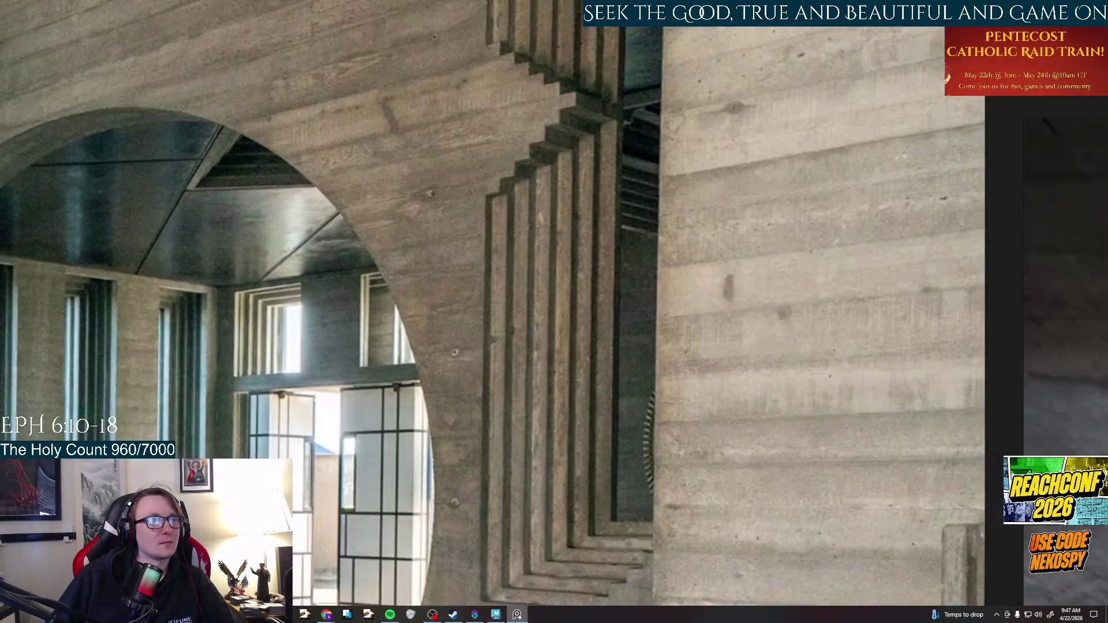
Zoom out on the reference collage, return to Maya and select an edge near the arch
scroll(551, 478, "down", 5)
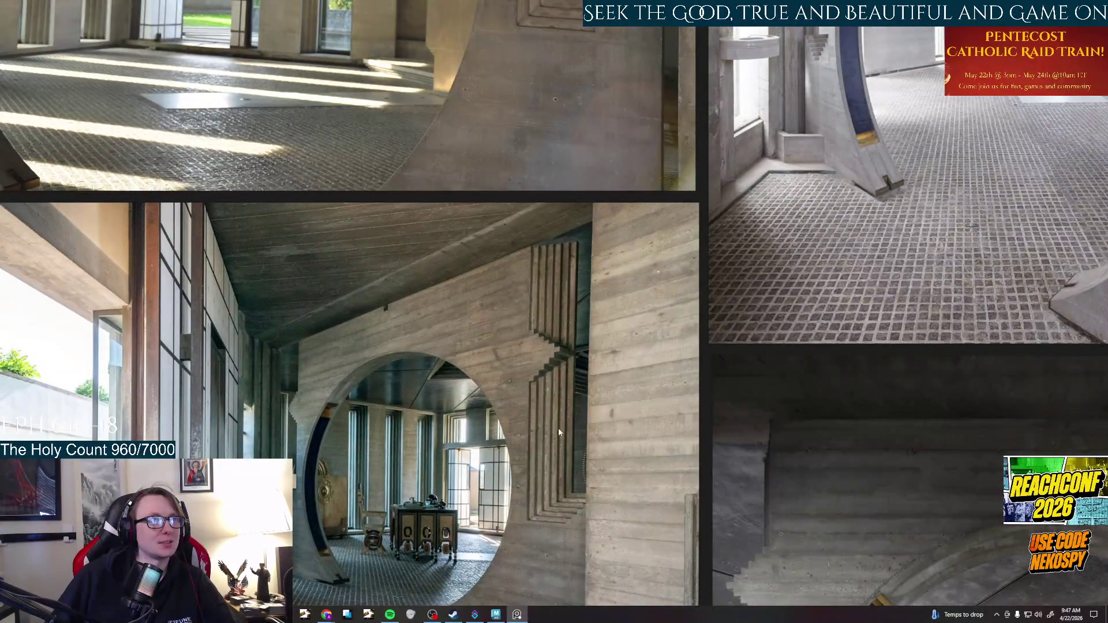
key("alt+Tab")
mouse_move(578, 252)
left_mouse_down("alt")
mouse_move(573, 468)
mouse_move(604, 462)
mouse_move(583, 470)
mouse_move(589, 342)
mouse_move(613, 294)
left_mouse_up("alt")
right_click_drag(613, 295, 607, 265)
left_click(648, 270)
left_click_drag(675, 272, 567, 292, "alt")
mouse_move(468, 317)
left_mouse_down("alt")
mouse_move(451, 329)
mouse_move(549, 381)
mouse_move(635, 225)
left_mouse_up("alt")
Switch to the Scale tool and select a different edge near the door frame
key("r")
key("q")
mouse_move(629, 292)
left_mouse_down("alt")
mouse_move(529, 328)
mouse_move(461, 314)
left_mouse_up("alt")
key("r")
left_click(430, 388)
mouse_move(430, 388)
left_mouse_down("alt")
mouse_move(549, 426)
mouse_move(653, 339)
left_mouse_up("alt")
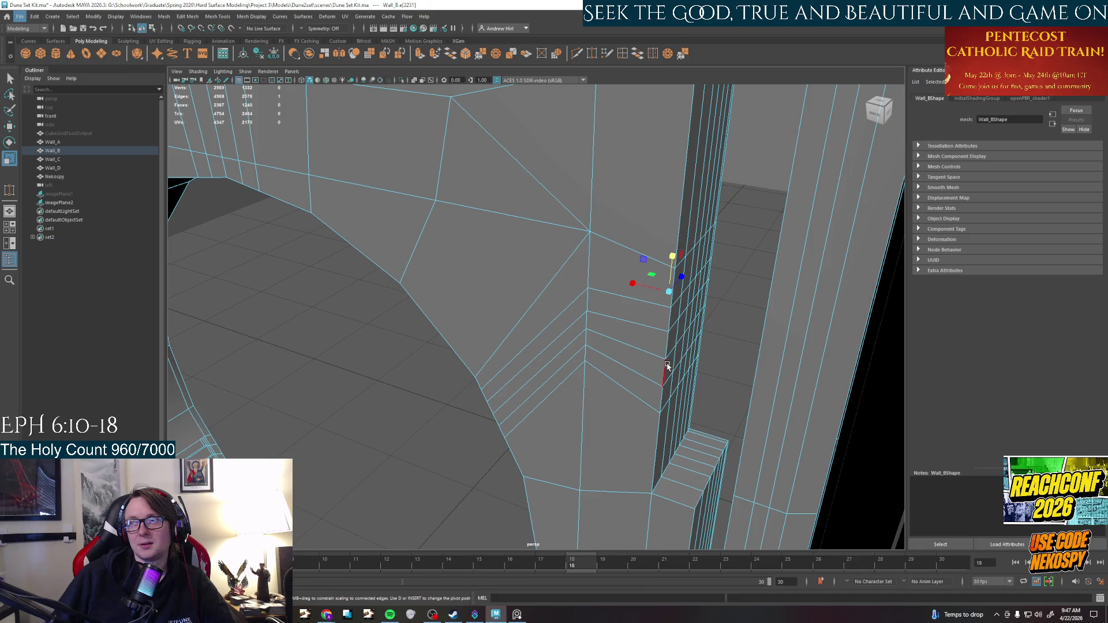
Select an edge loop on Wall_B where the arch meets the frame and undo its bad scale
left_click(647, 356)
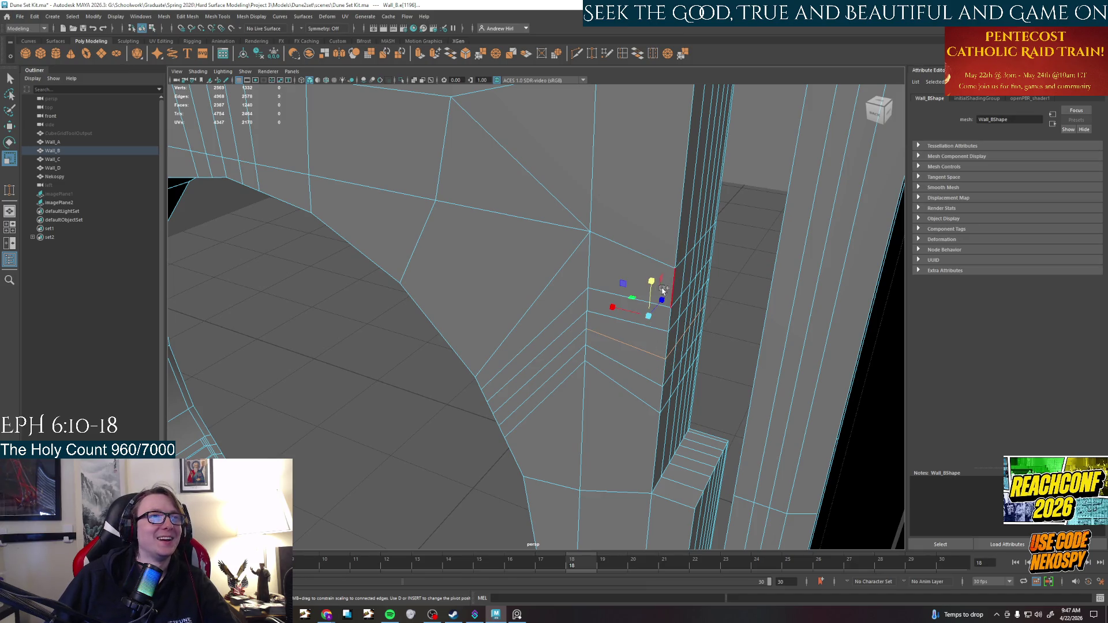
mouse_move(637, 387)
left_mouse_down("alt")
mouse_move(653, 340)
mouse_move(638, 302)
mouse_move(601, 307)
mouse_move(441, 404)
mouse_move(488, 393)
mouse_move(491, 453)
mouse_move(500, 425)
left_mouse_up("alt")
left_click(653, 339)
double_click(441, 397)
key("ctrl+z")
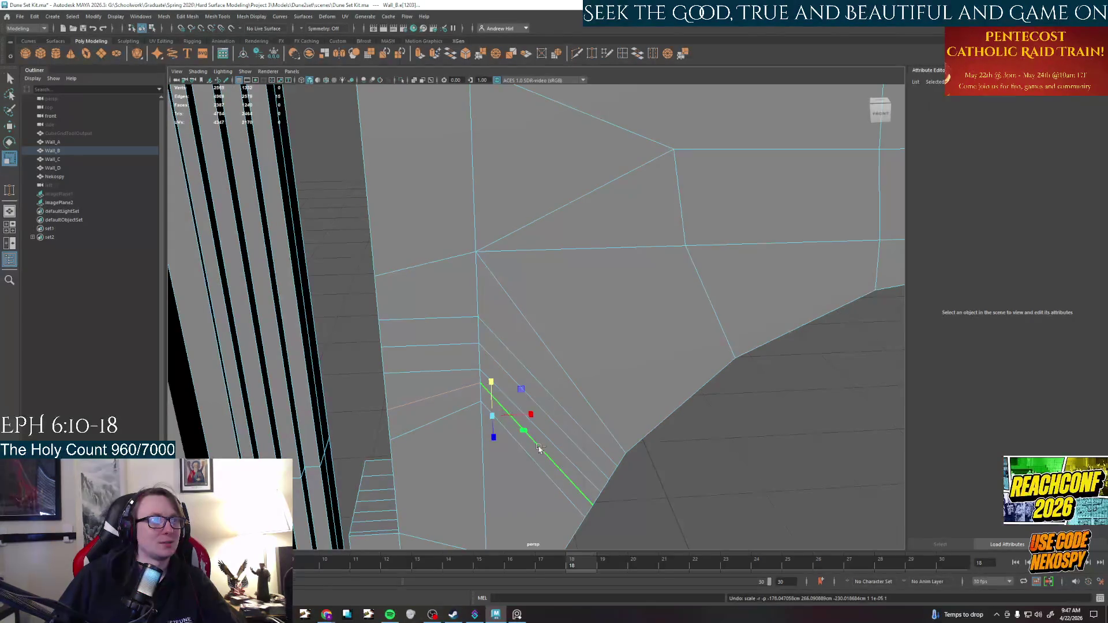
Select a single step edge on Wall_B's frame and ready it for moving
left_click_drag(698, 445, 471, 451, "alt")
left_click(668, 448)
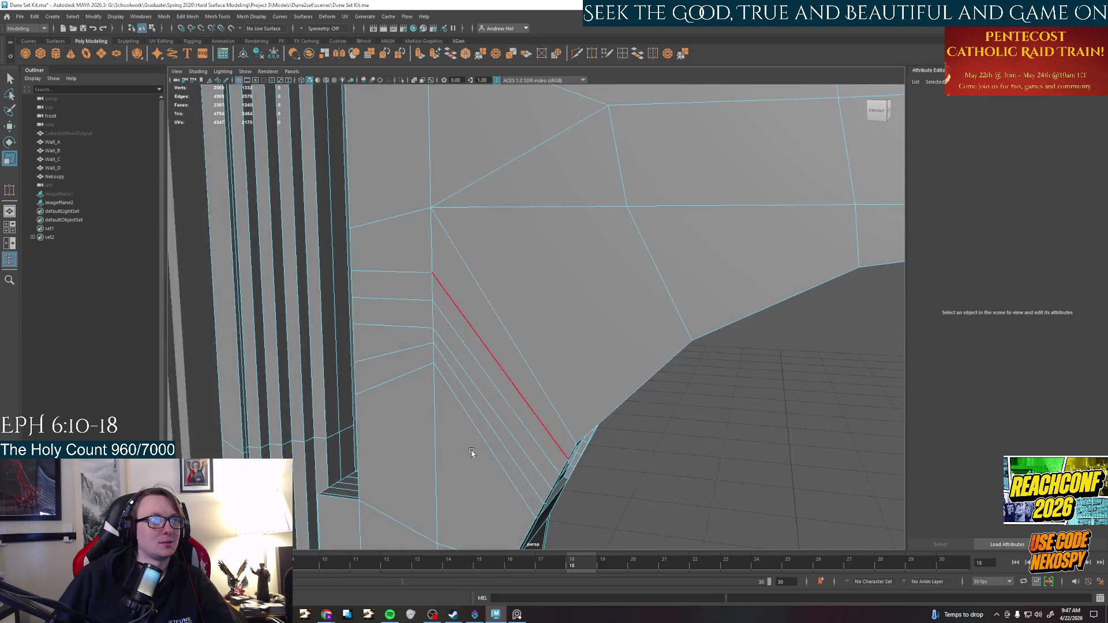
left_click(404, 327)
mouse_move(414, 393)
left_mouse_down("alt")
mouse_move(584, 408)
mouse_move(632, 356)
left_mouse_up("alt")
left_click(632, 356)
key("w")
Pick the two neighbouring step edges and the diagonal frame edge to scale and move them
left_click(612, 369)
mouse_move(759, 420)
left_mouse_down("alt")
mouse_move(613, 421)
mouse_move(438, 346)
left_mouse_up("alt")
left_click(434, 341, "shift")
key("r")
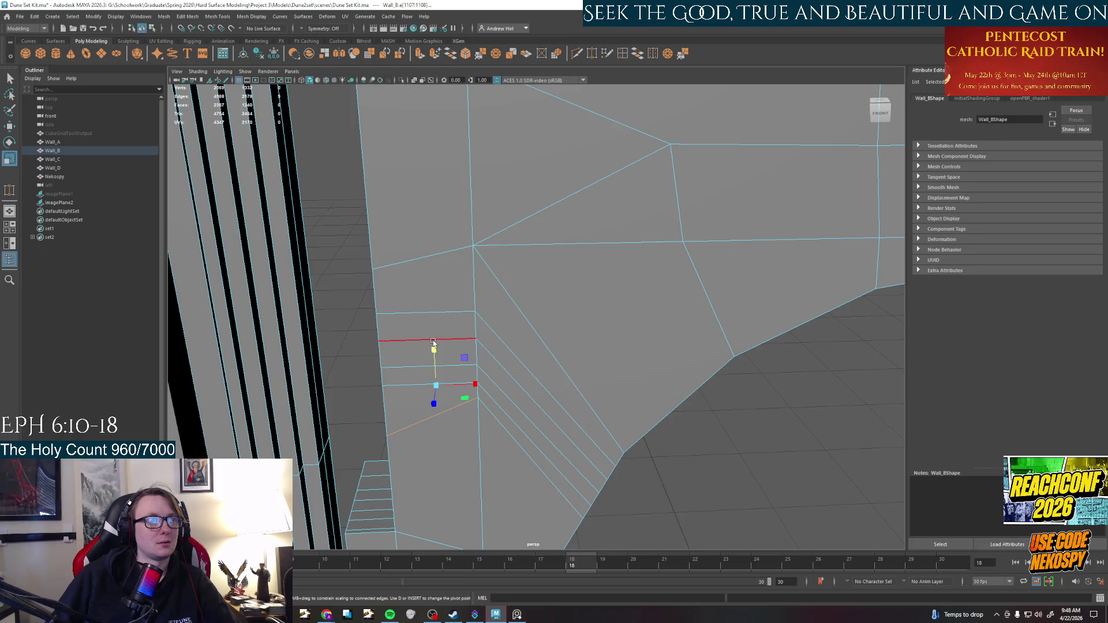
mouse_move(428, 452)
left_mouse_down("alt")
mouse_move(492, 475)
mouse_move(579, 460)
mouse_move(640, 286)
left_mouse_up("alt")
key("w")
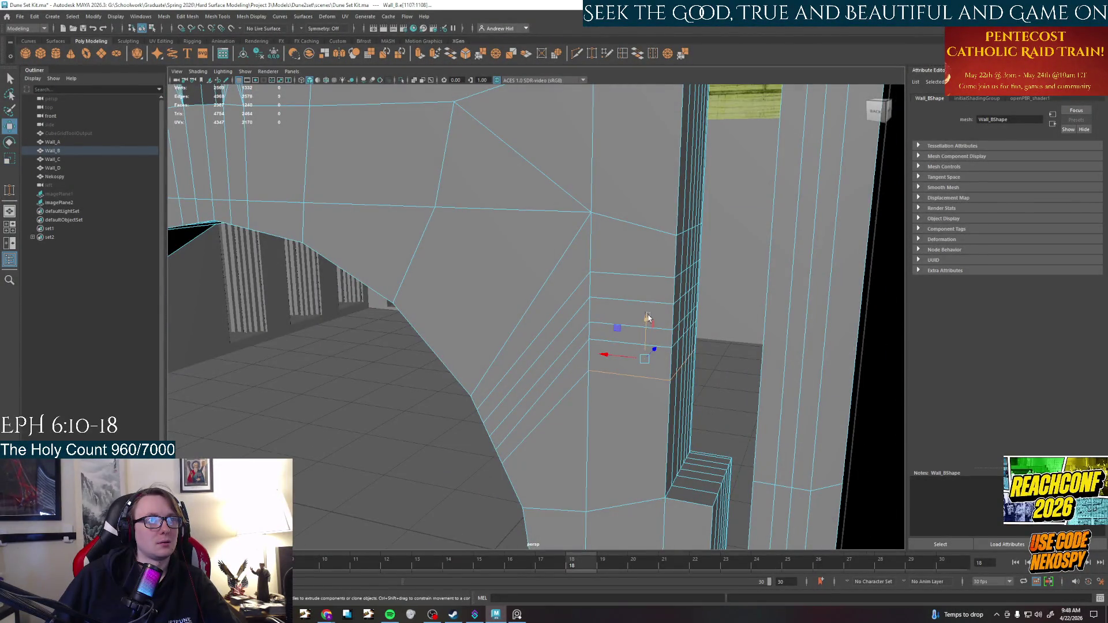
left_click(634, 225)
mouse_move(635, 225)
left_mouse_down("alt")
mouse_move(478, 173)
mouse_move(502, 248)
left_mouse_up("alt")
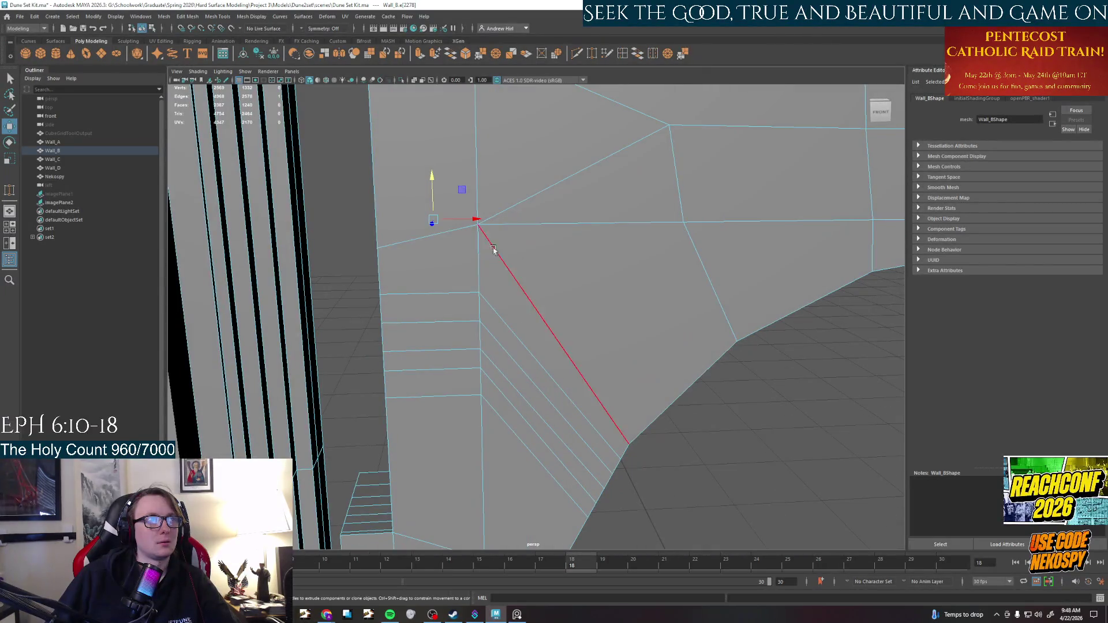
key("ctrl+z")
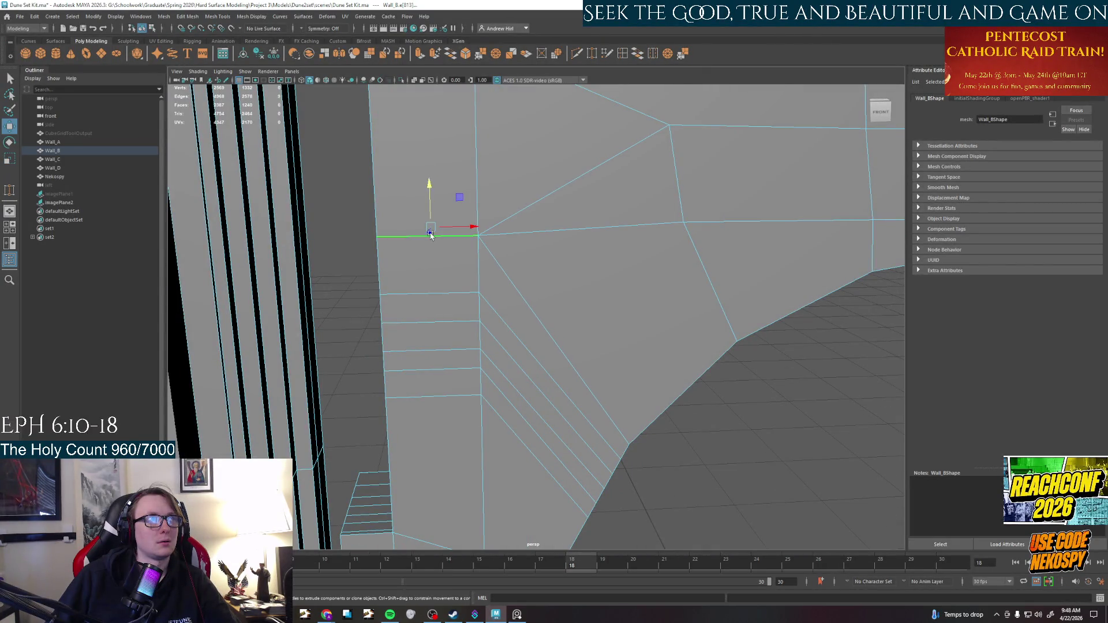
Switch to Vertex Face component editing, then bring up the PureRef reference photos
middle_click_drag(613, 427, 613, 257, "alt")
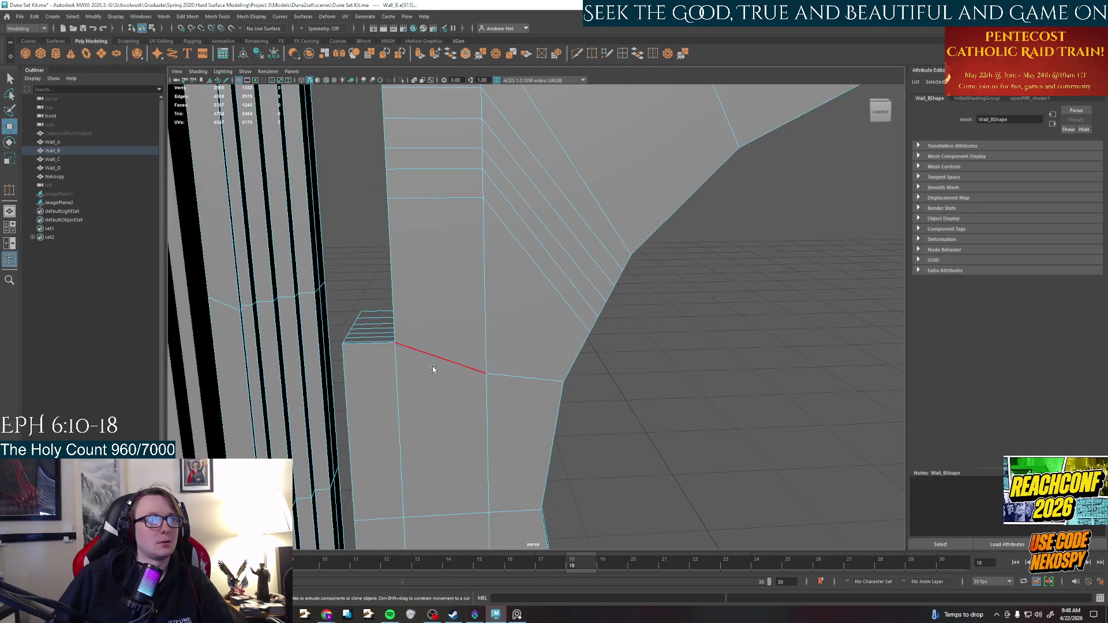
mouse_move(419, 402)
left_mouse_down("alt")
mouse_move(431, 409)
mouse_move(438, 346)
left_mouse_up("alt")
right_click_drag(505, 358, 464, 368)
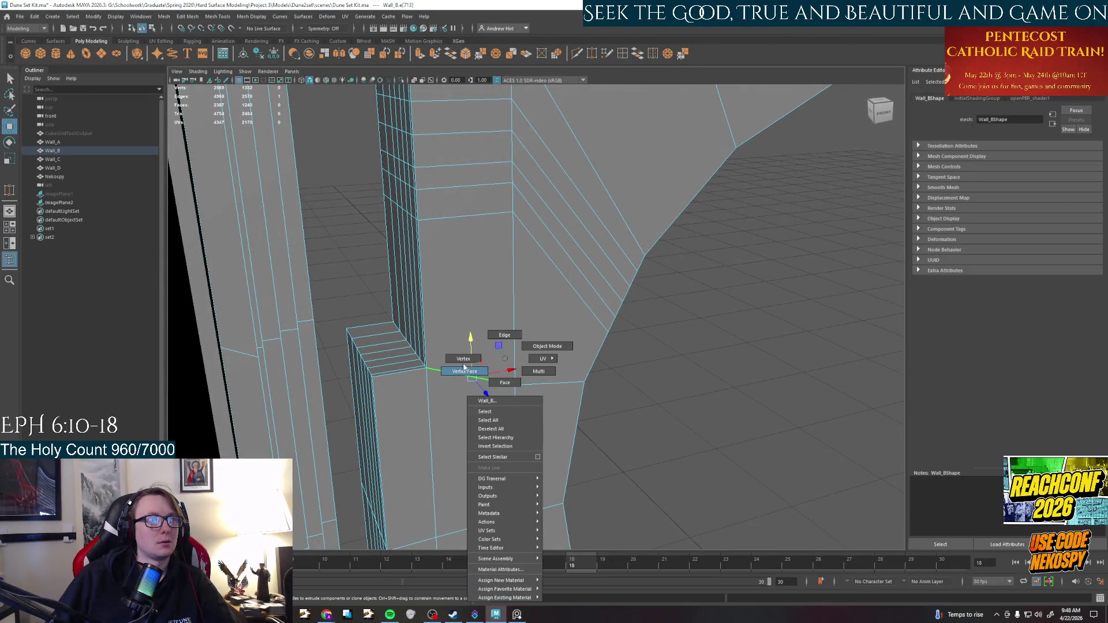
left_click(464, 370)
mouse_move(535, 385)
left_mouse_down("alt")
mouse_move(517, 404)
mouse_move(638, 401)
mouse_move(567, 495)
mouse_move(563, 442)
mouse_move(541, 418)
left_mouse_up("alt")
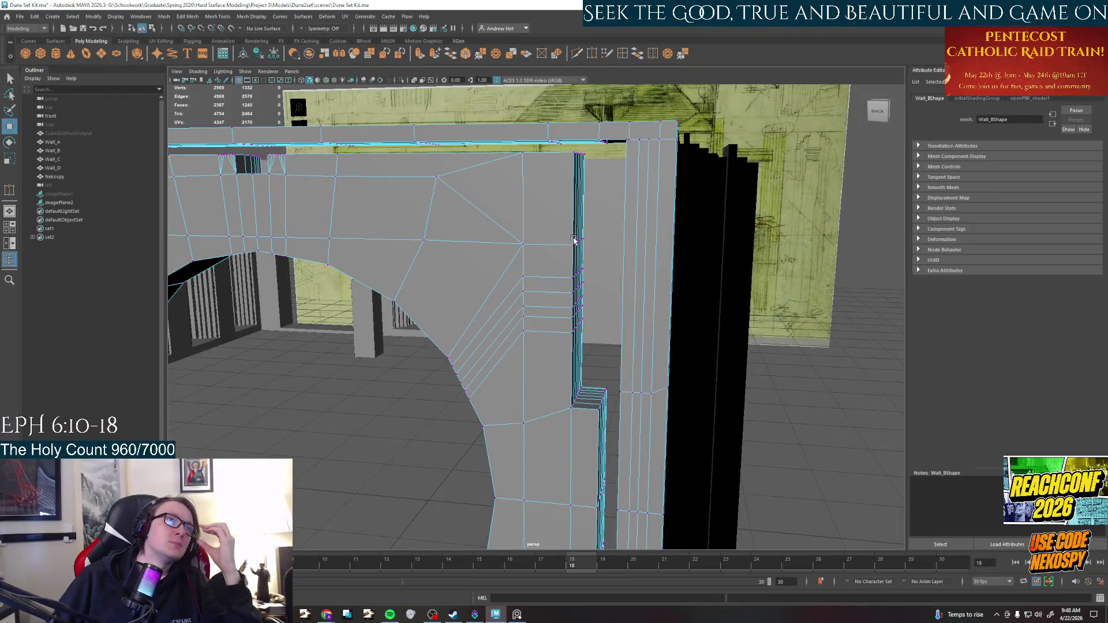
scroll(531, 300, "up", 5)
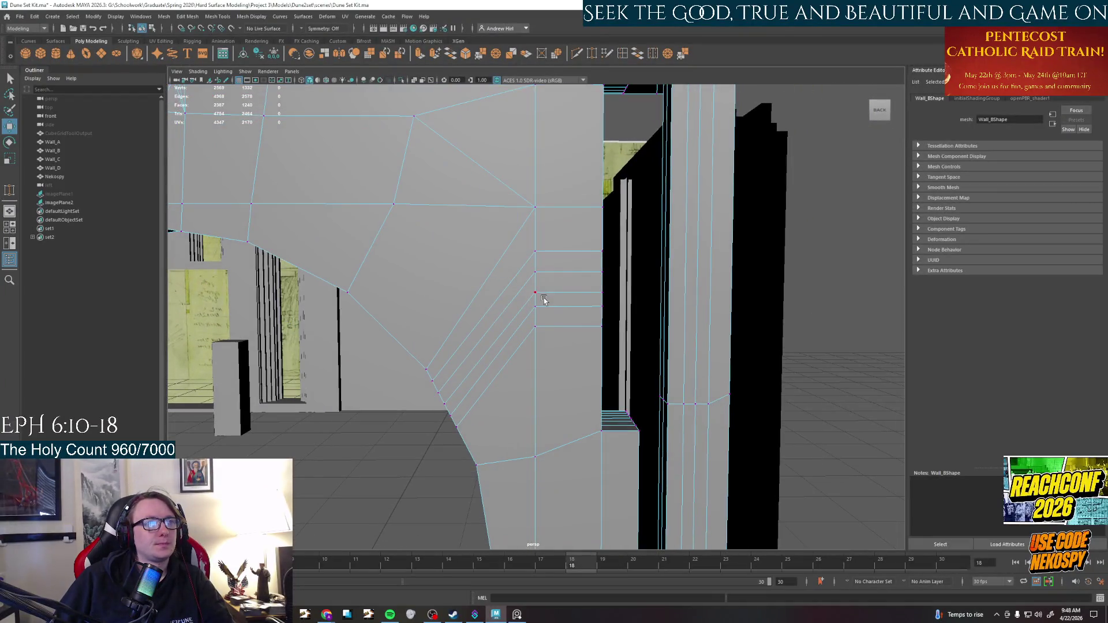
left_click(516, 614)
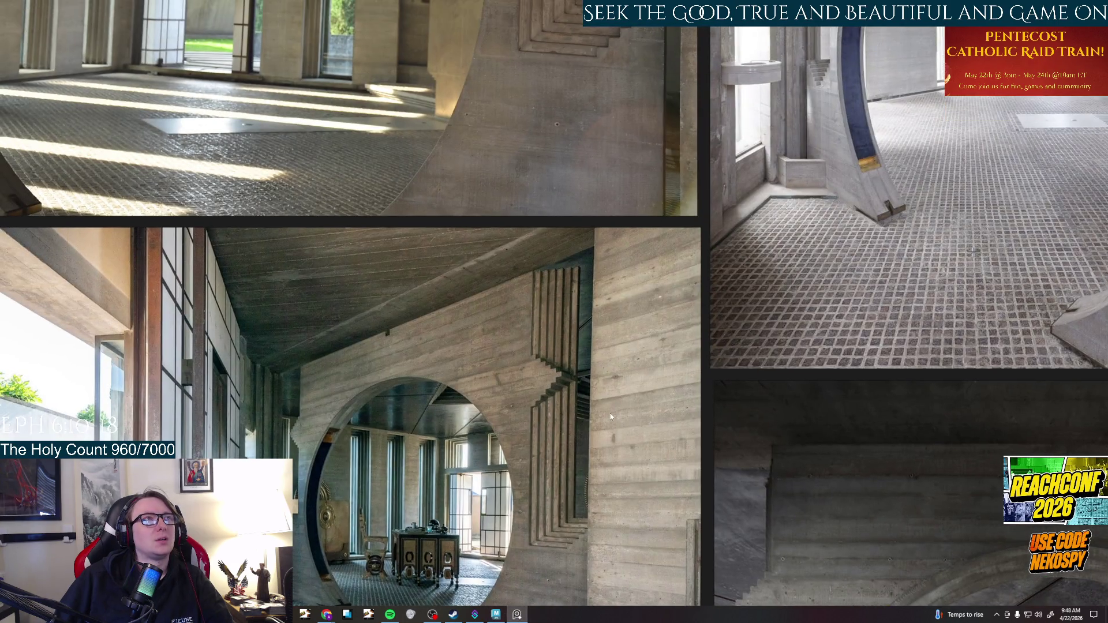
Zoom in on the stepped concrete pillar photo in PureRef, then go back to Maya
scroll(575, 338, "down", 5)
scroll(528, 379, "up", 8)
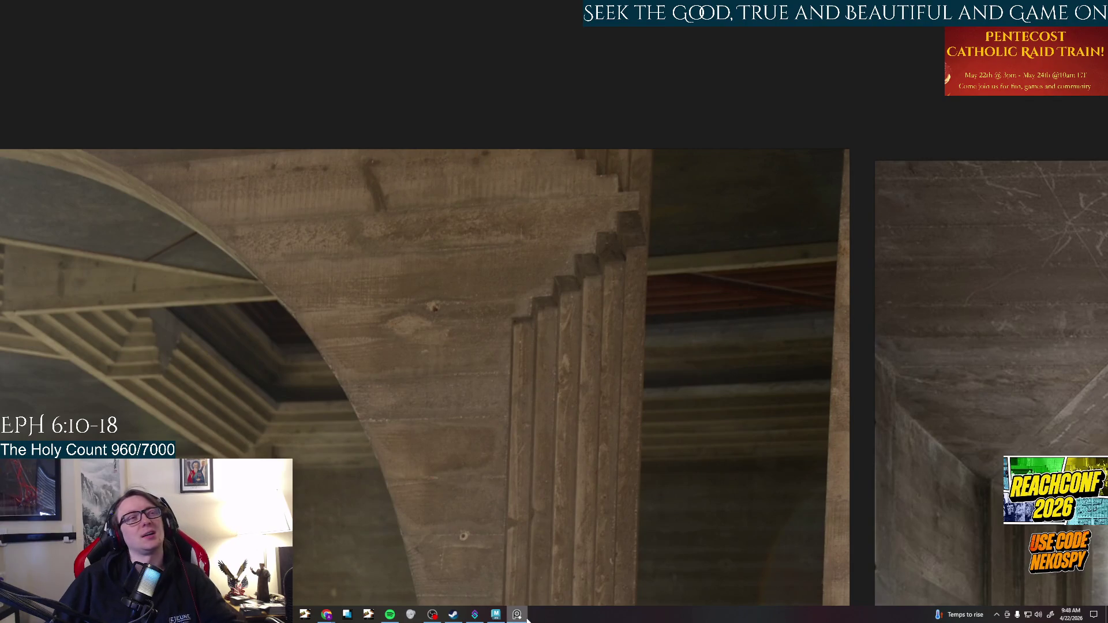
mouse_move(522, 618)
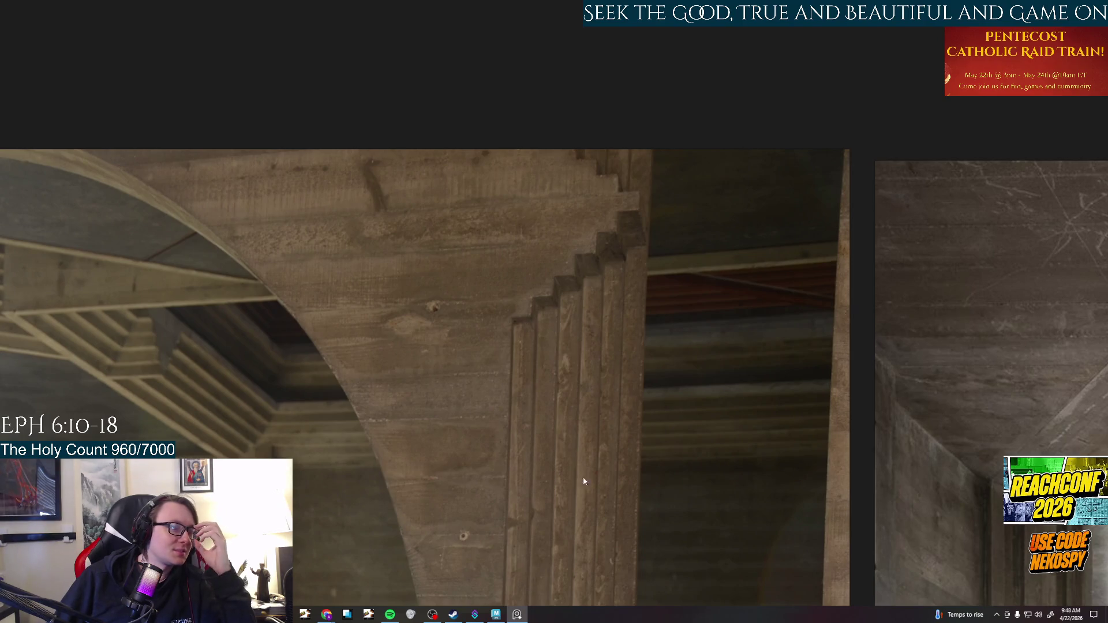
left_click(500, 602)
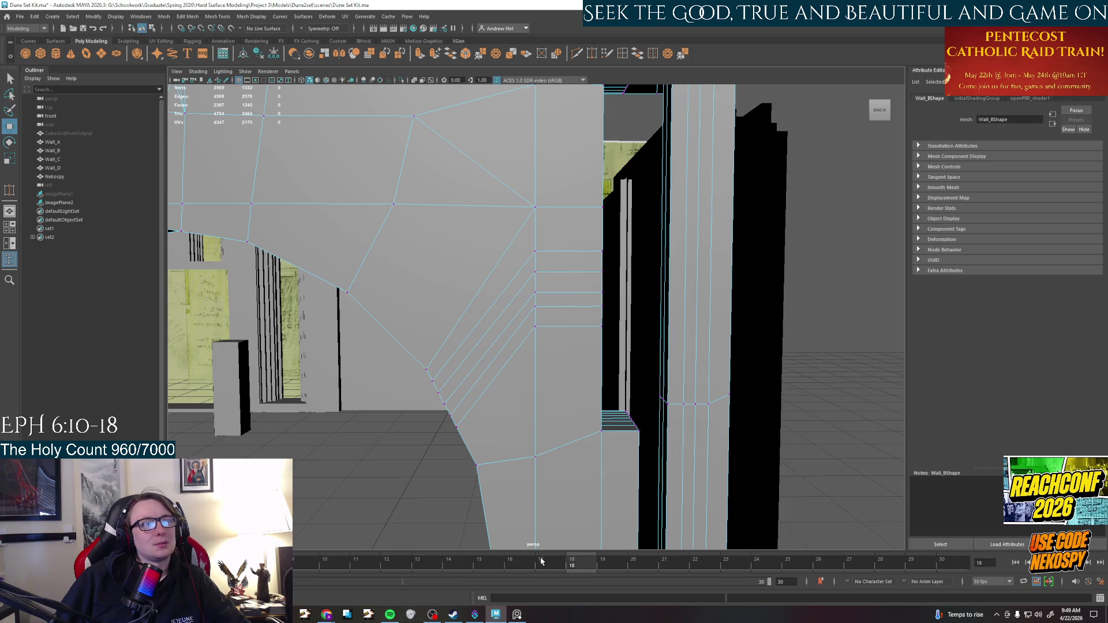
Compare the wall's thickness and the faces beside the frame against the reference photos
left_click_drag(571, 422, 533, 497, "alt")
left_click(522, 618)
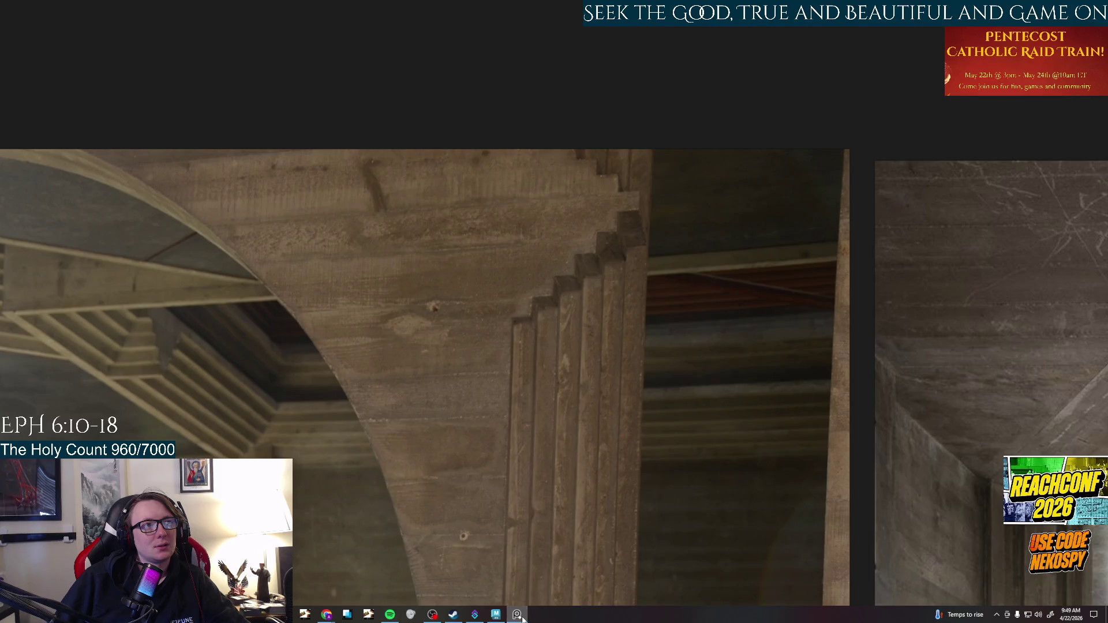
left_click(521, 618)
right_click_drag(546, 398, 547, 404)
left_click(550, 404)
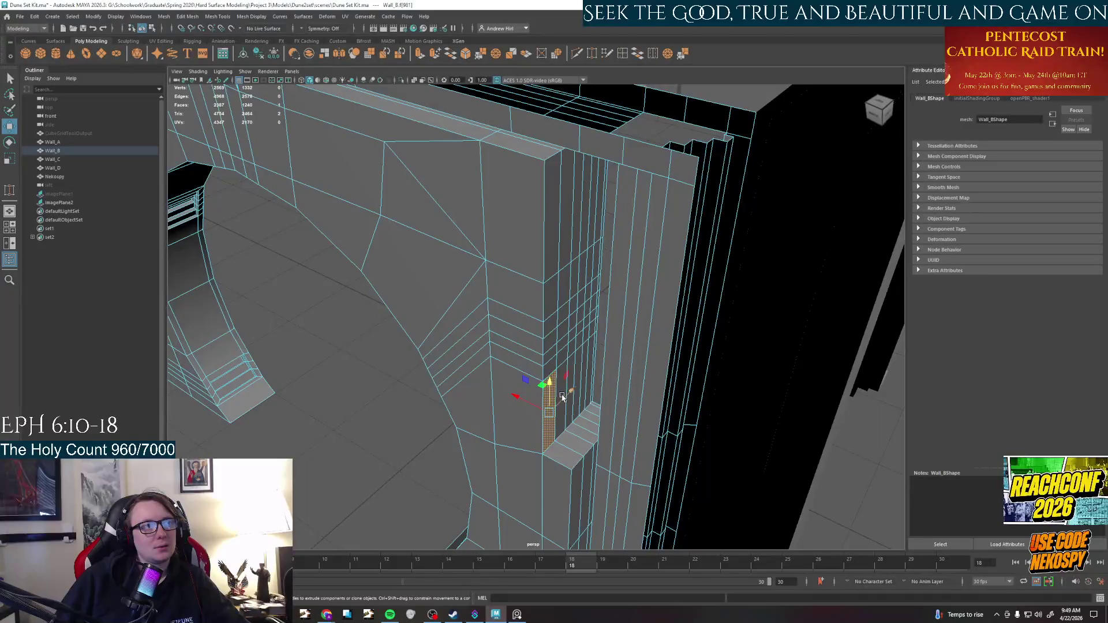
key("q")
left_click(564, 387)
left_click(516, 614)
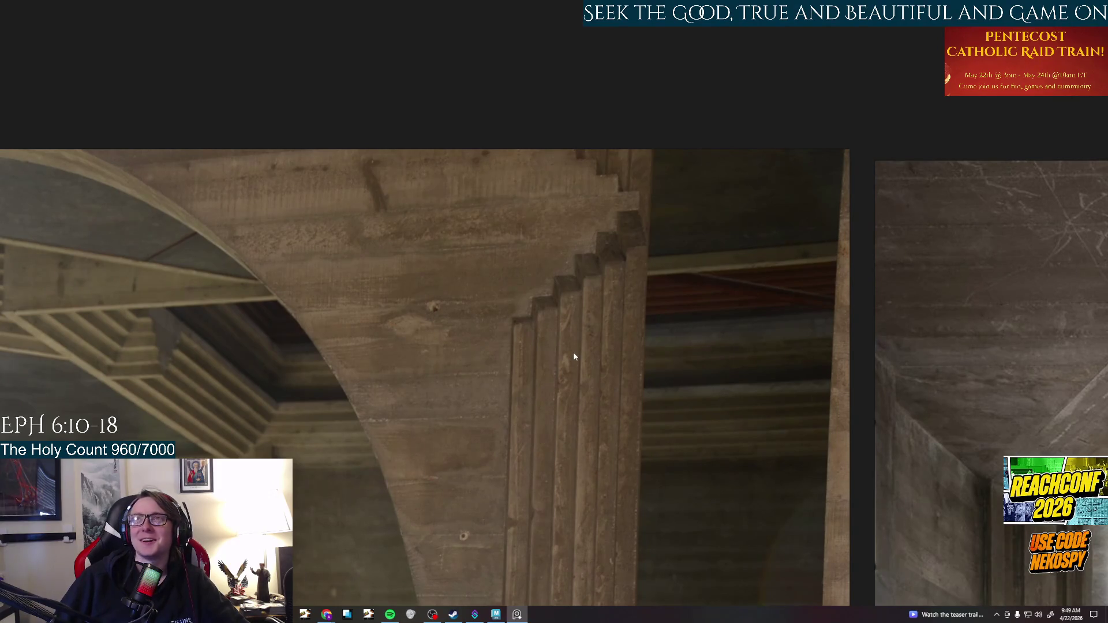
left_click(496, 614)
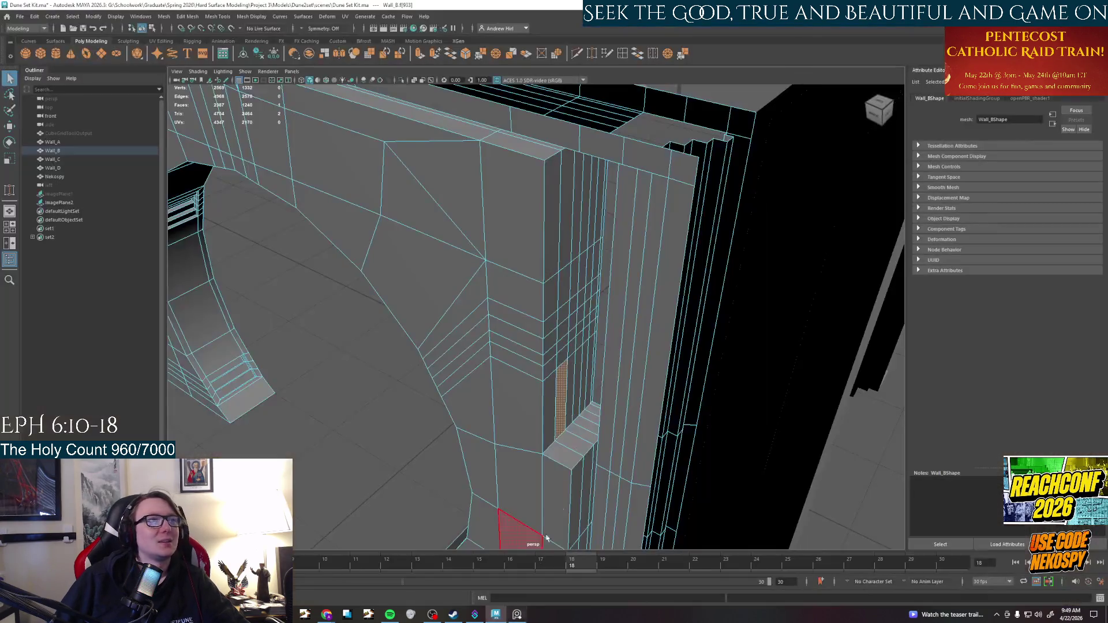
Inspect several faces on the door jamb and activate the Multi-Cut tool
mouse_move(520, 404)
left_mouse_down("alt")
mouse_move(557, 352)
mouse_move(544, 255)
mouse_move(554, 350)
mouse_move(532, 329)
mouse_move(543, 333)
left_mouse_up("alt")
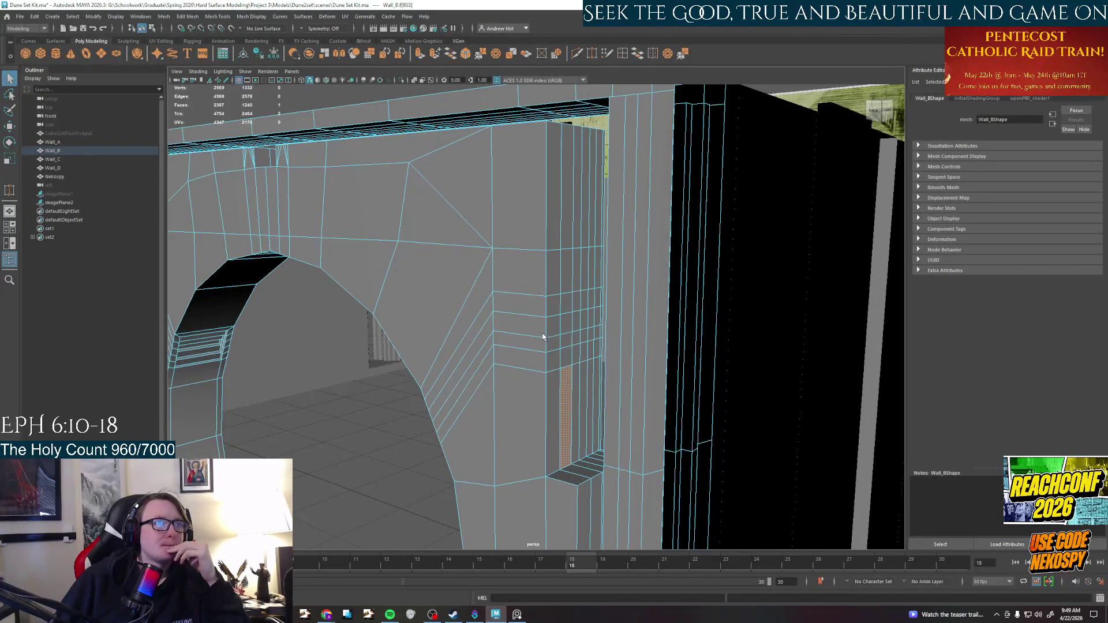
left_click(591, 301)
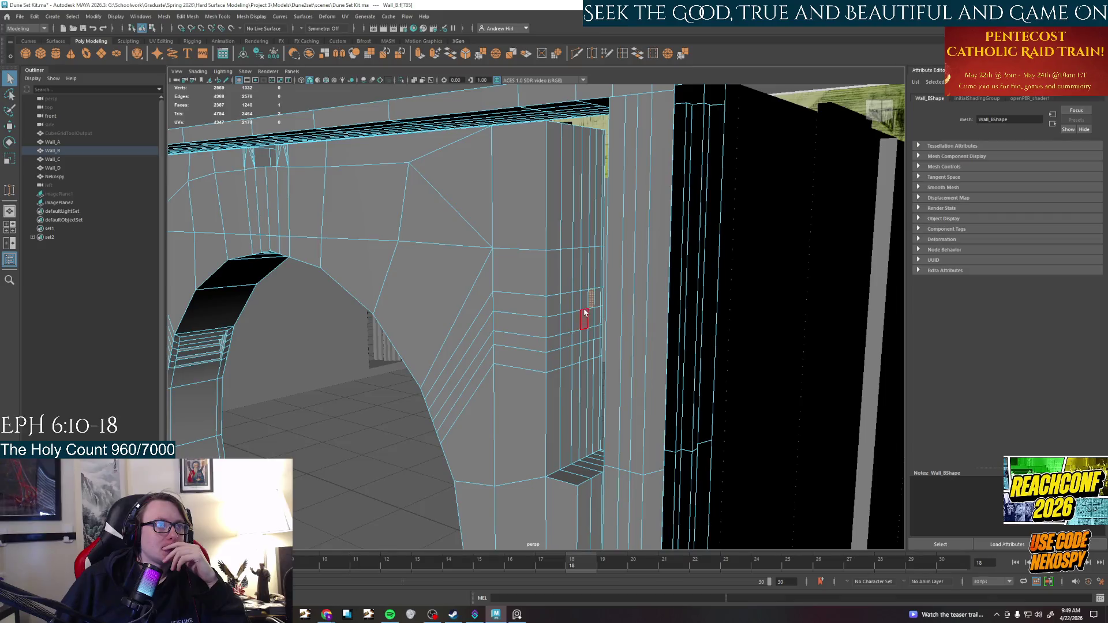
left_click(577, 304)
left_click(550, 315)
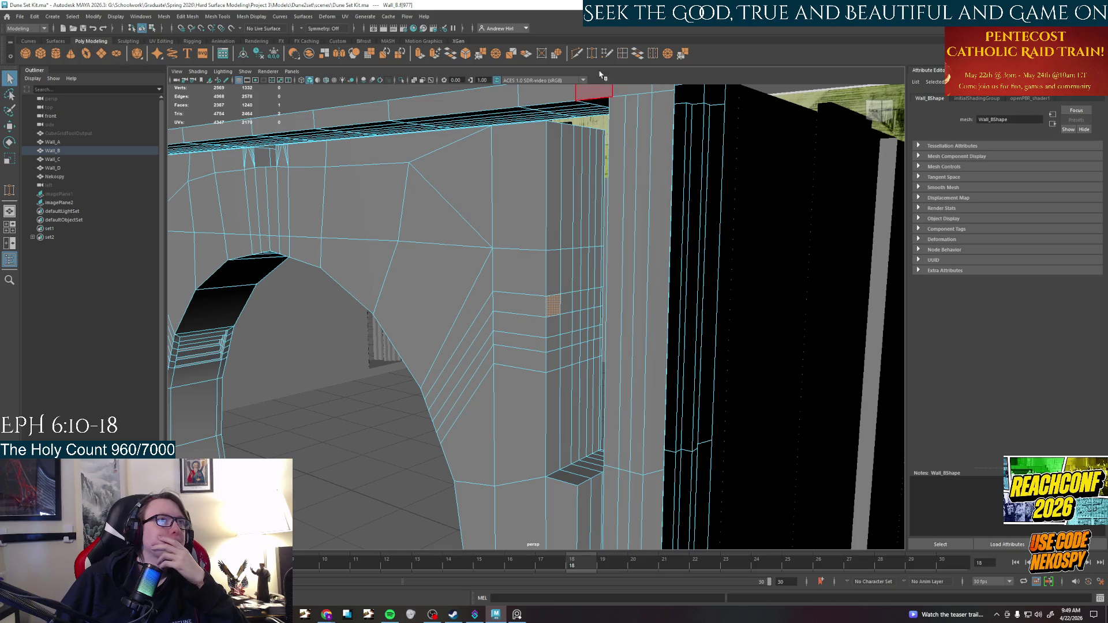
left_click(576, 54)
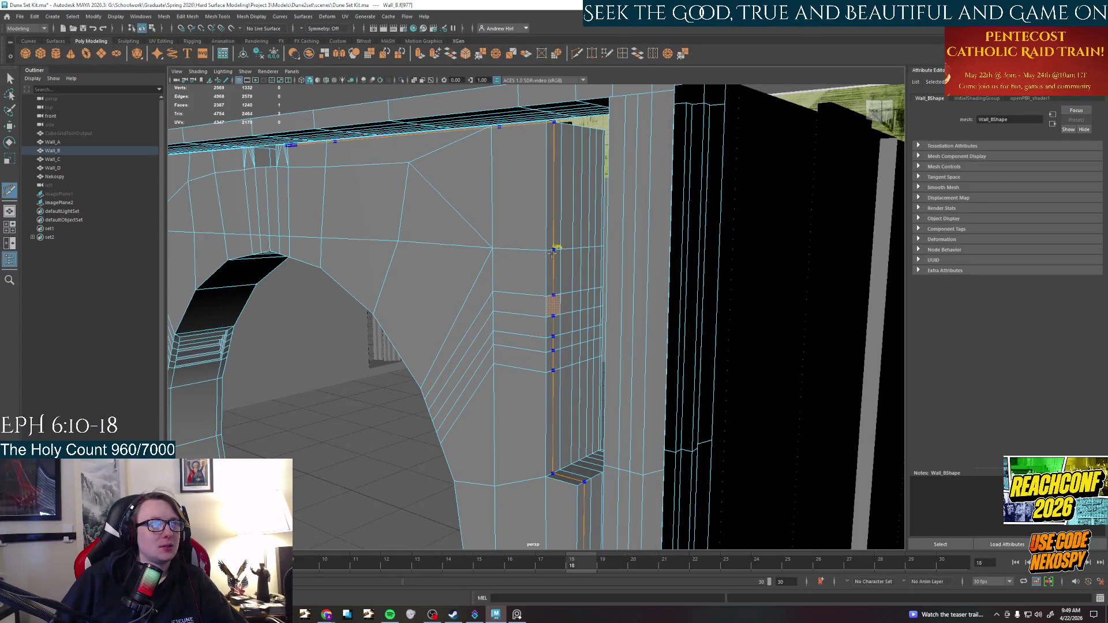
Cut several vertical edges through the jamb and wall face beside the stepped frame
left_click(552, 250, "ctrl")
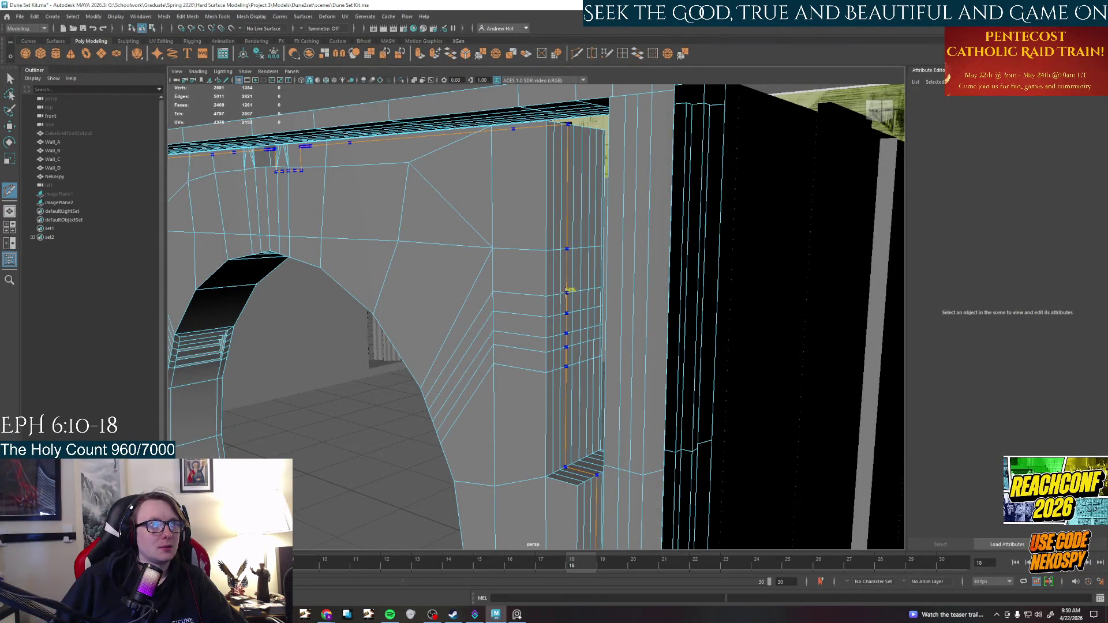
left_click(566, 293)
mouse_move(571, 388)
left_mouse_down("alt")
mouse_move(583, 398)
mouse_move(572, 391)
left_mouse_up("alt")
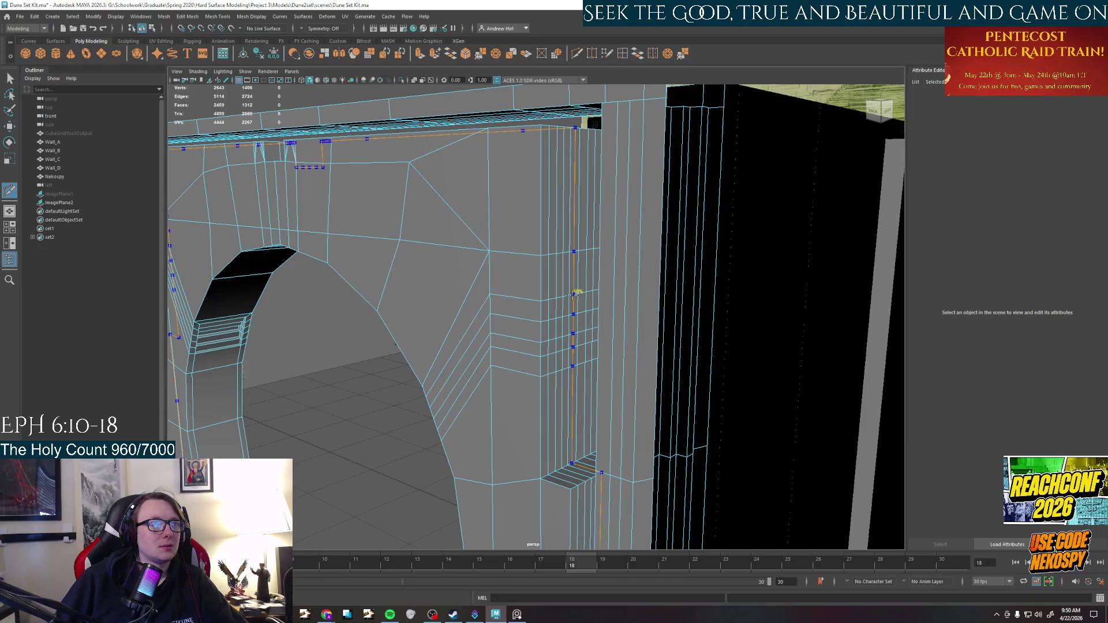
left_click(574, 293, "ctrl")
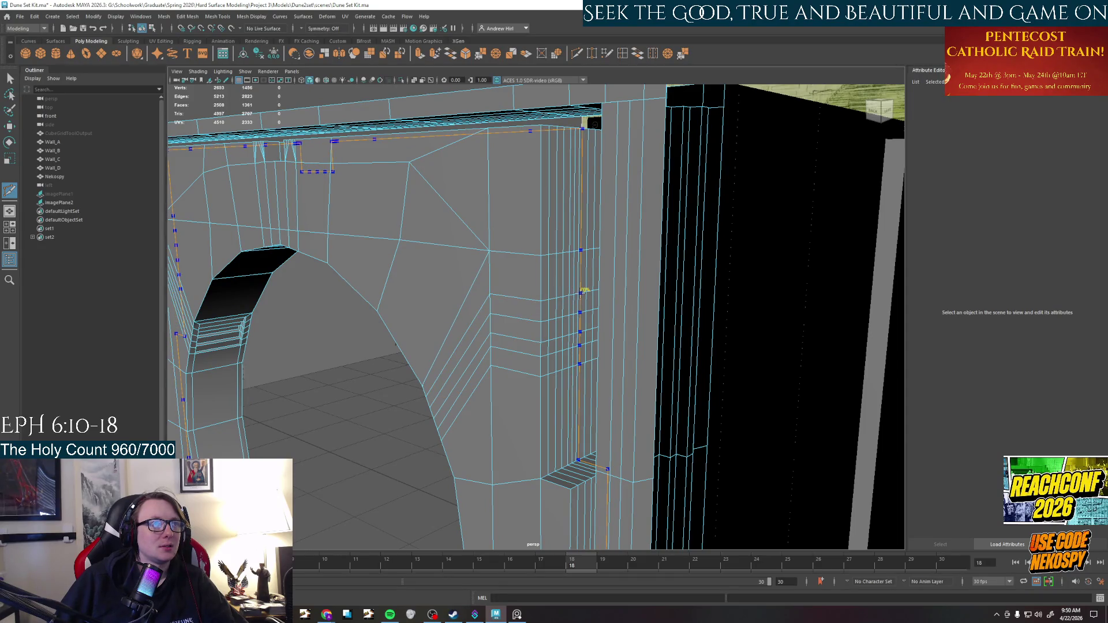
left_click(582, 292, "ctrl")
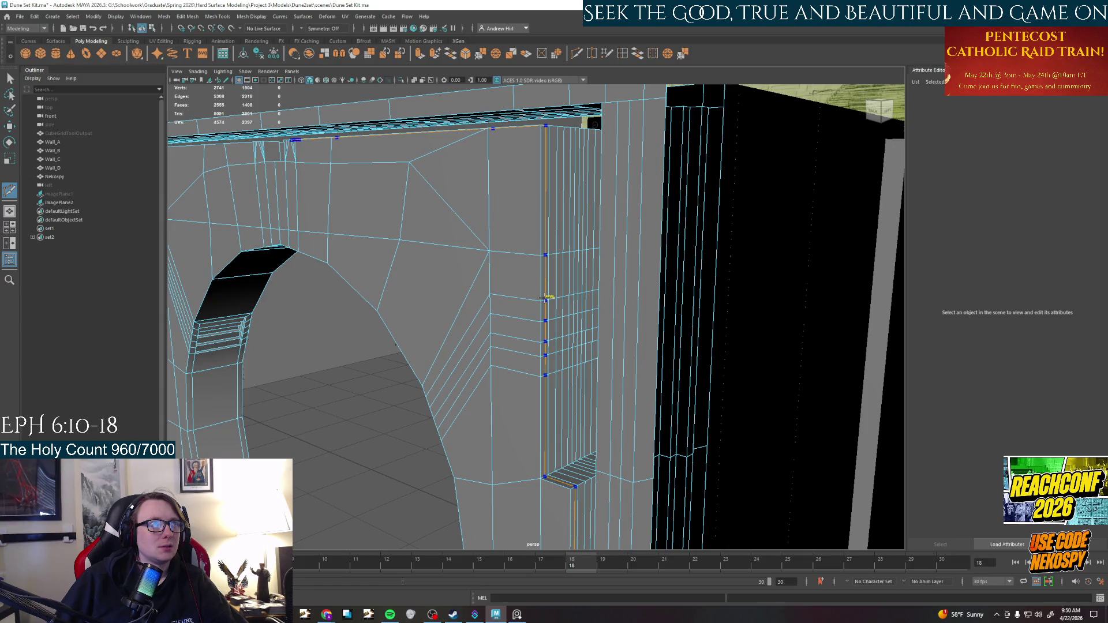
left_click(546, 297, "ctrl")
Move the view down to the arch pillar and start a new cut on the arch wall
mouse_move(496, 397)
left_mouse_down("alt")
mouse_move(484, 401)
mouse_move(494, 404)
mouse_move(496, 381)
left_mouse_up("alt")
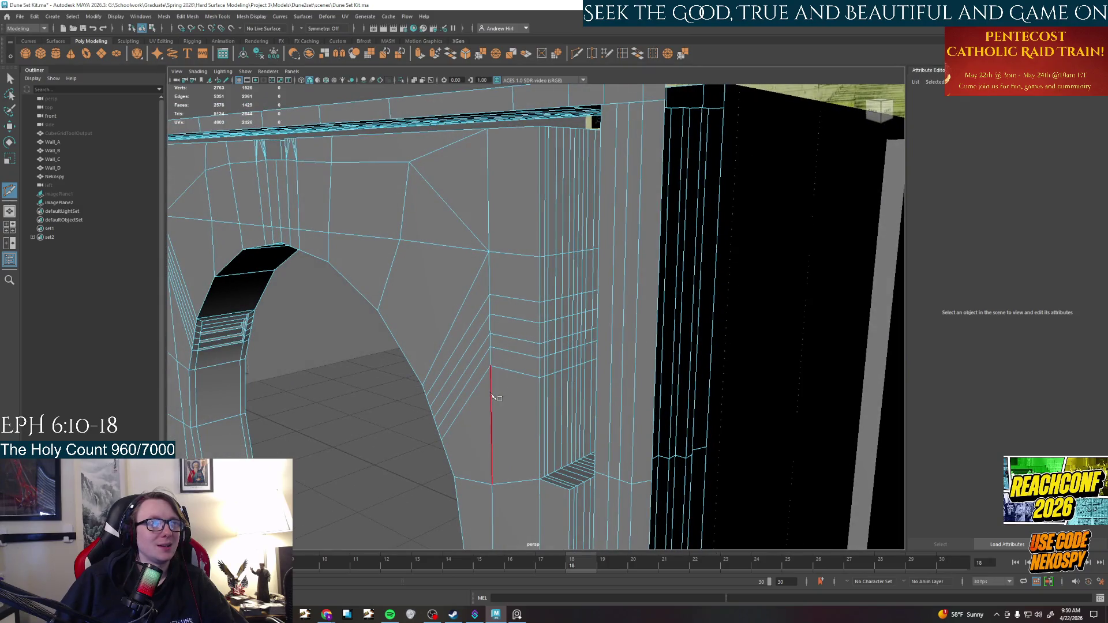
mouse_move(543, 272)
left_mouse_down("alt")
mouse_move(566, 366)
mouse_move(533, 346)
mouse_move(548, 322)
mouse_move(528, 318)
mouse_move(566, 297)
mouse_move(569, 460)
mouse_move(538, 471)
mouse_move(578, 468)
left_mouse_up("alt")
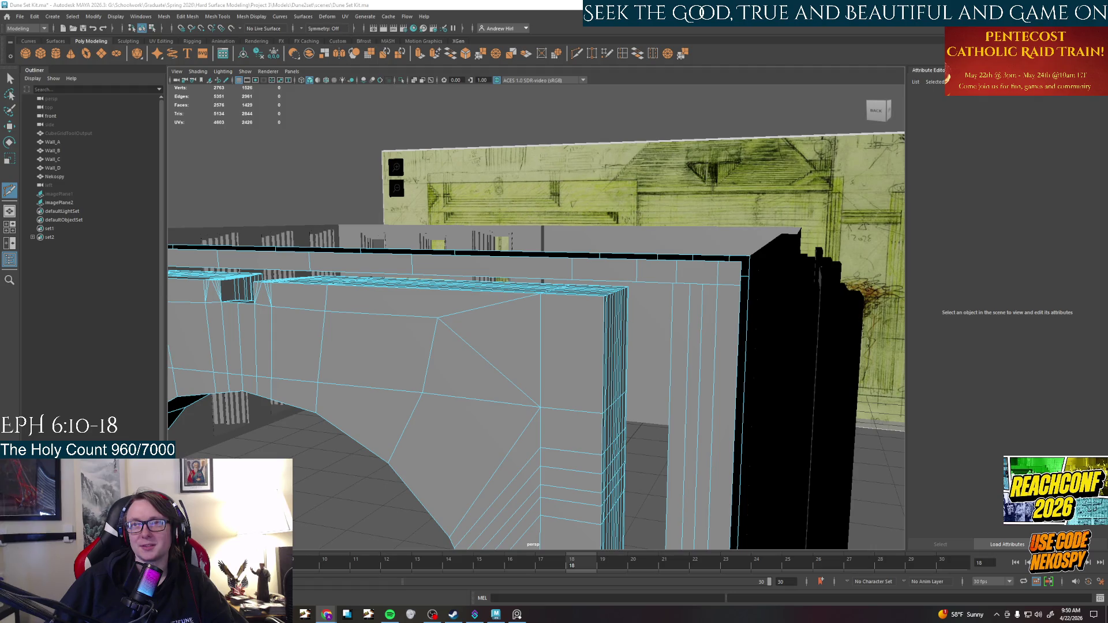
left_click_drag(549, 403, 579, 408, "alt")
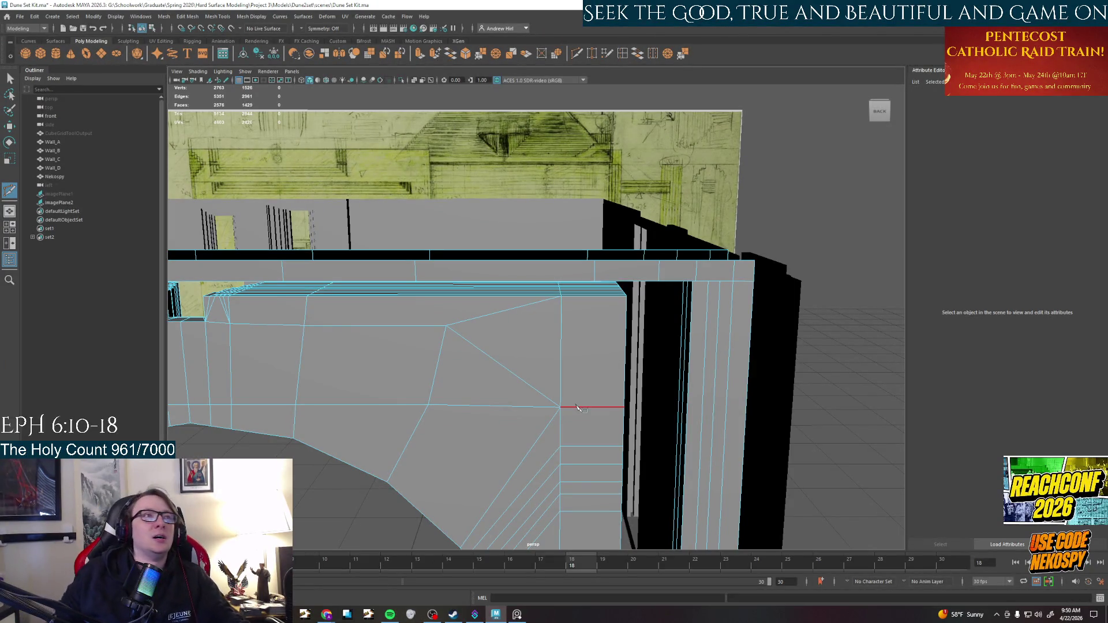
mouse_move(577, 408)
left_mouse_down("alt")
mouse_move(544, 404)
mouse_move(545, 250)
mouse_move(518, 72)
mouse_move(569, 328)
mouse_move(548, 346)
mouse_move(521, 336)
mouse_move(580, 387)
mouse_move(623, 93)
left_mouse_up("alt")
left_click(521, 335)
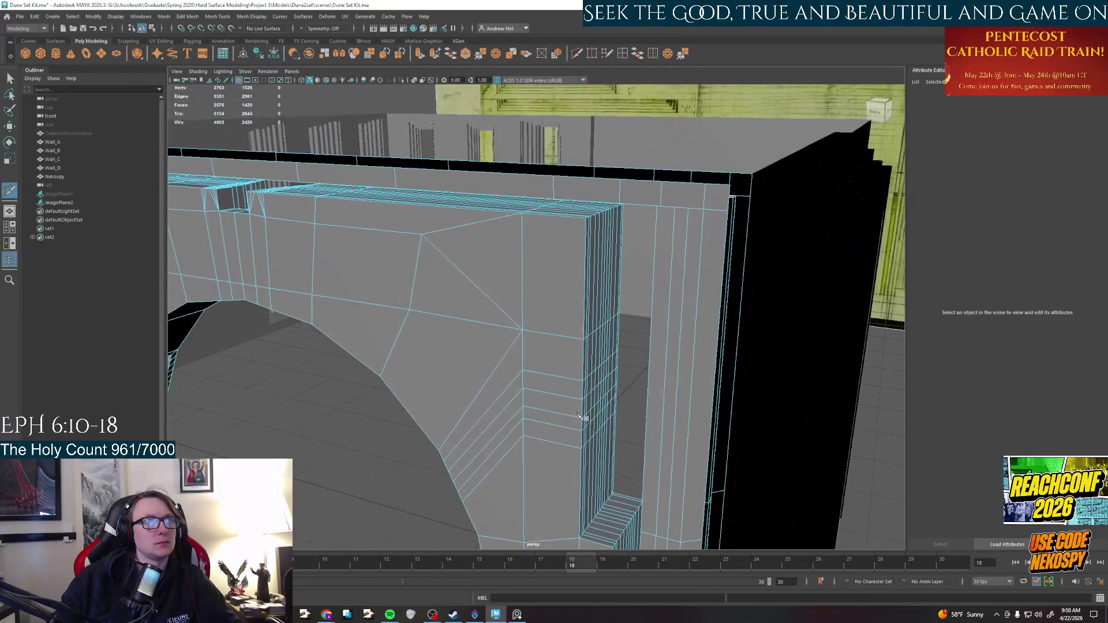
Pick the Insert Edge Loop tool while checking the wall's top edge and inner face
left_click(659, 55)
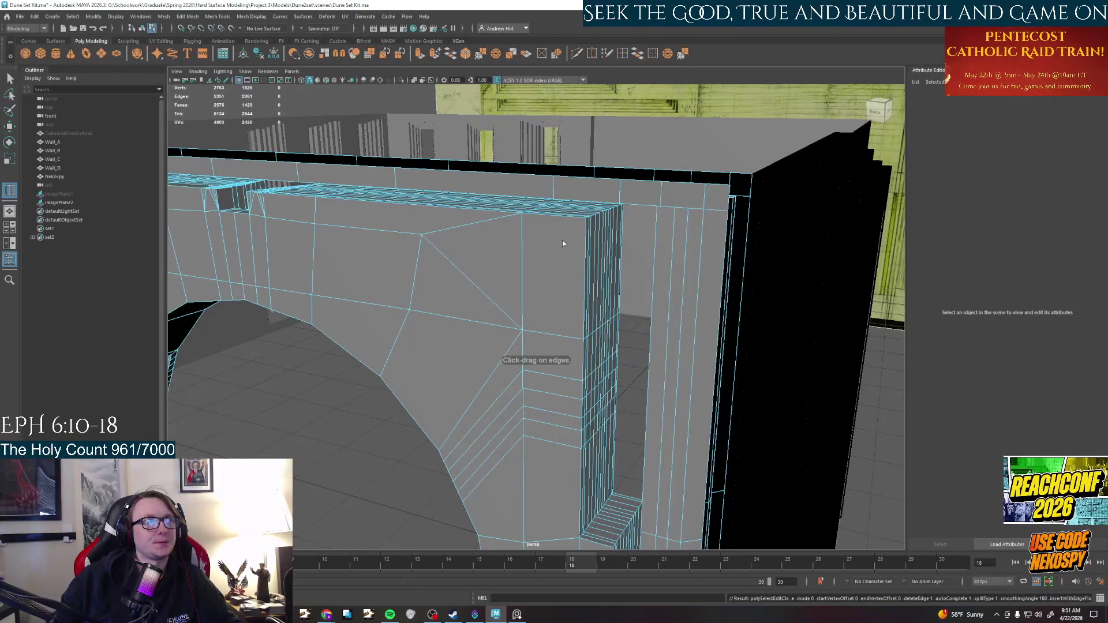
scroll(563, 243, "down", 5)
mouse_move(563, 243)
left_mouse_down("alt")
mouse_move(661, 290)
mouse_move(682, 280)
mouse_move(672, 286)
left_mouse_up("alt")
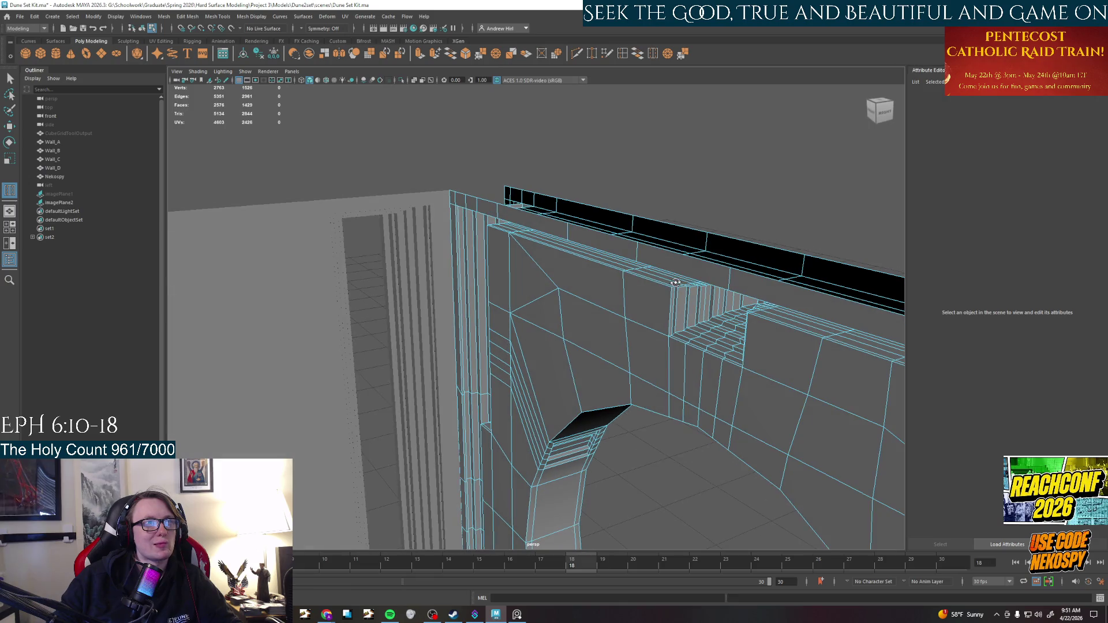
scroll(677, 294, "up", 8)
scroll(570, 327, "up", 3)
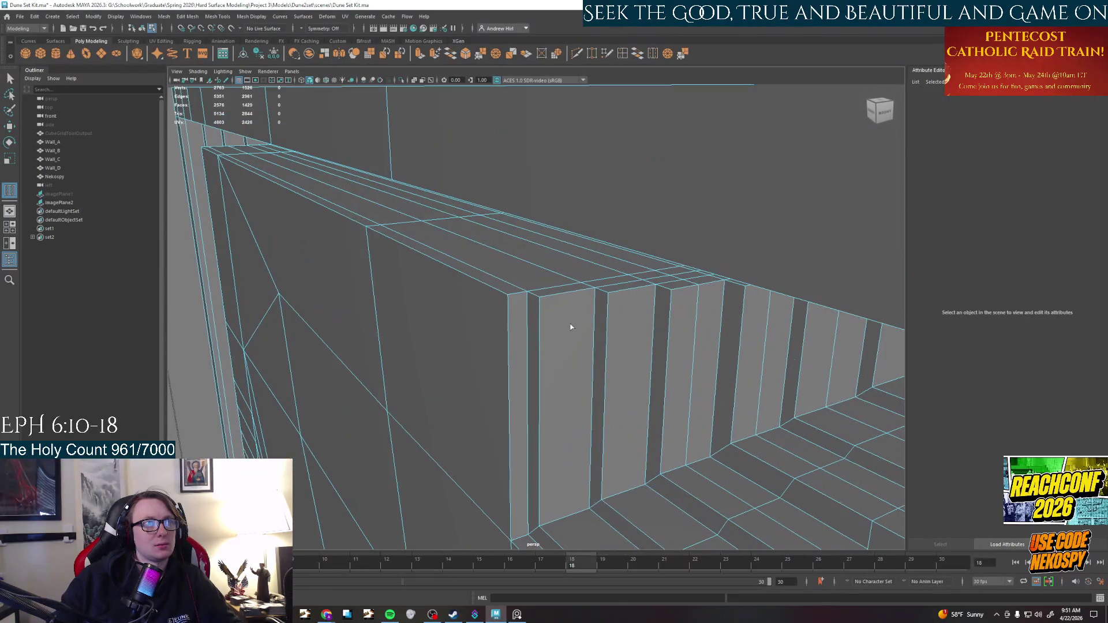
scroll(572, 326, "down", 5)
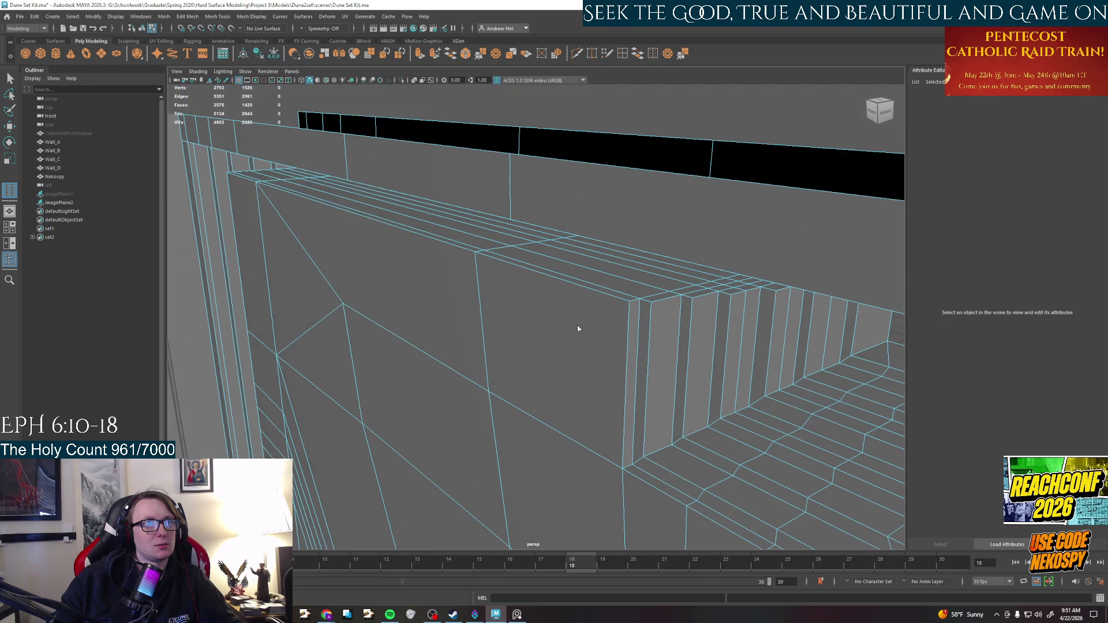
mouse_move(580, 334)
left_mouse_down("alt")
mouse_move(554, 289)
mouse_move(583, 365)
mouse_move(767, 367)
mouse_move(661, 235)
mouse_move(604, 237)
mouse_move(605, 215)
mouse_move(560, 209)
left_mouse_up("alt")
left_click(623, 53)
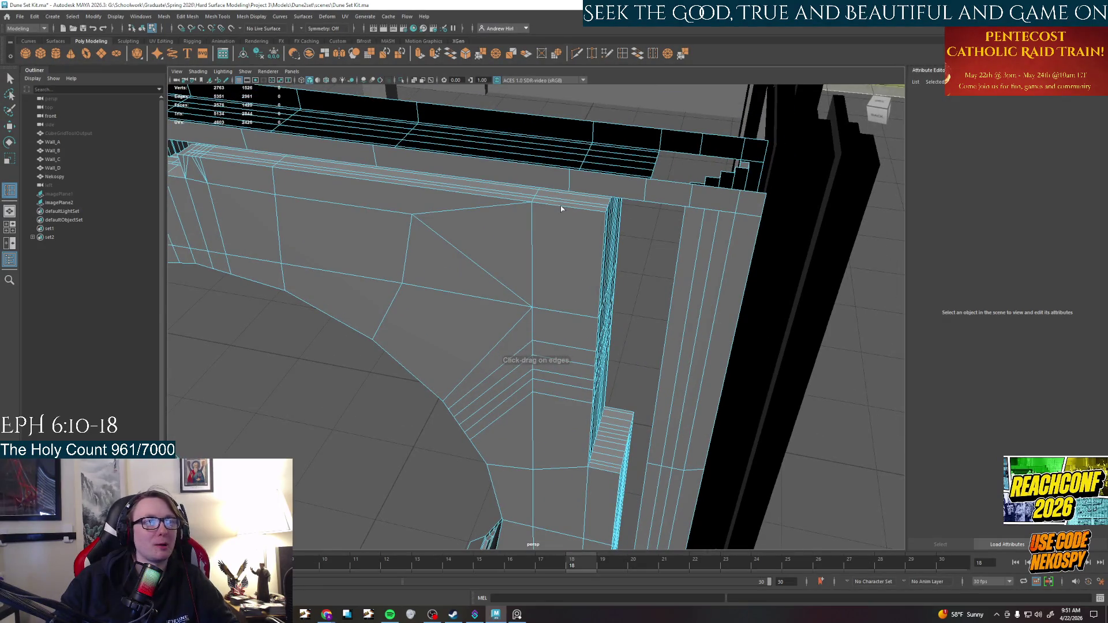
Set Insert Edge Loop to Multiple edge loops with Use Equal Multiplier and insert them on the wall
double_click(624, 53)
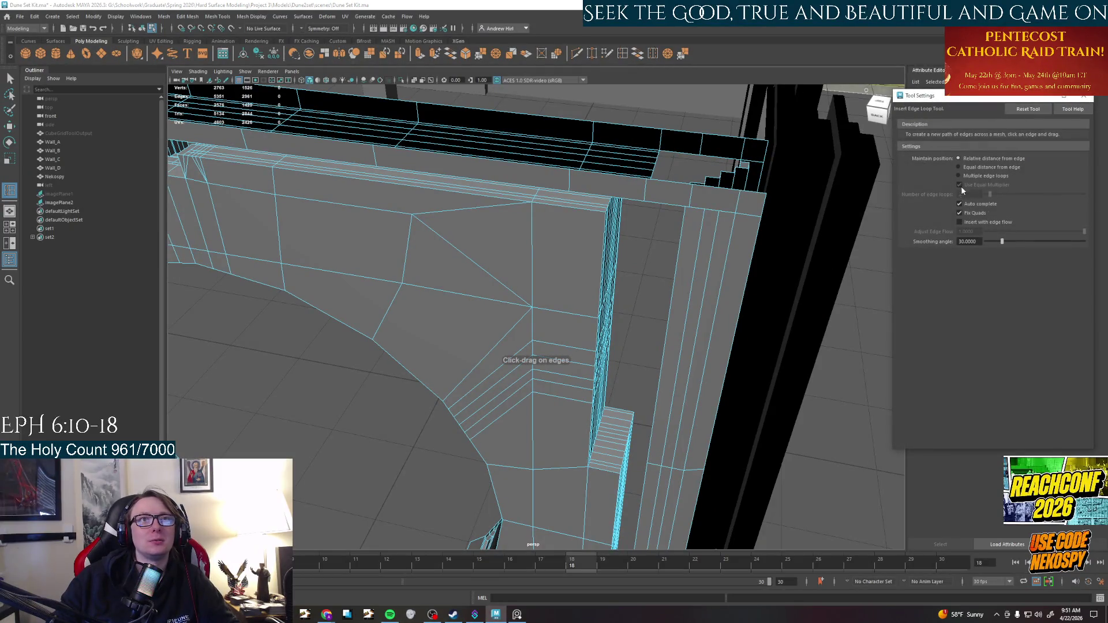
left_click(959, 175)
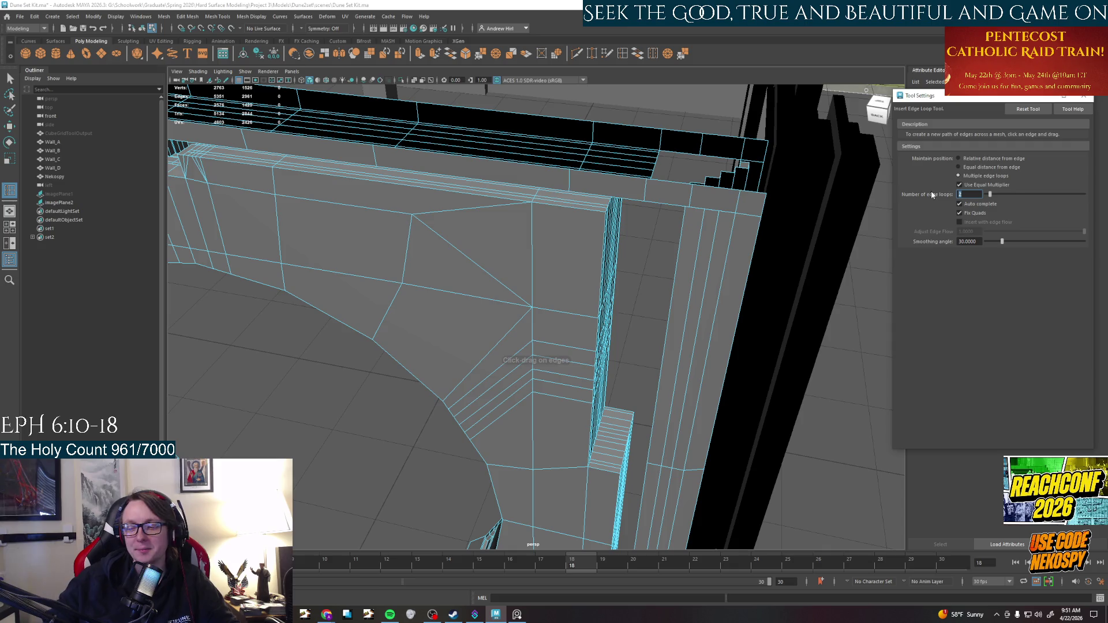
left_click(566, 226)
mouse_move(566, 228)
left_mouse_down("alt")
mouse_move(569, 311)
mouse_move(535, 188)
mouse_move(536, 403)
mouse_move(556, 396)
mouse_move(539, 290)
mouse_move(565, 423)
left_mouse_up("alt")
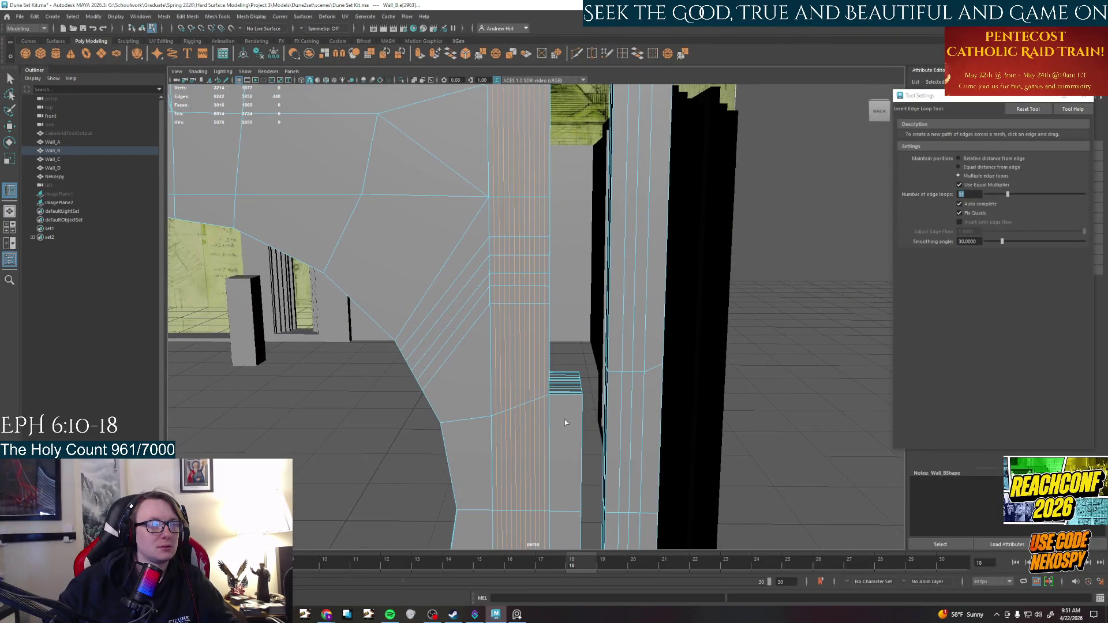
mouse_move(565, 362)
left_mouse_down("alt")
mouse_move(549, 366)
mouse_move(574, 309)
mouse_move(584, 342)
mouse_move(606, 357)
mouse_move(546, 379)
mouse_move(539, 363)
mouse_move(542, 376)
mouse_move(618, 270)
left_mouse_up("alt")
Select faces near the jamb, dismiss the autosave prompt, and review the new loops
left_click(606, 357)
left_click(530, 313)
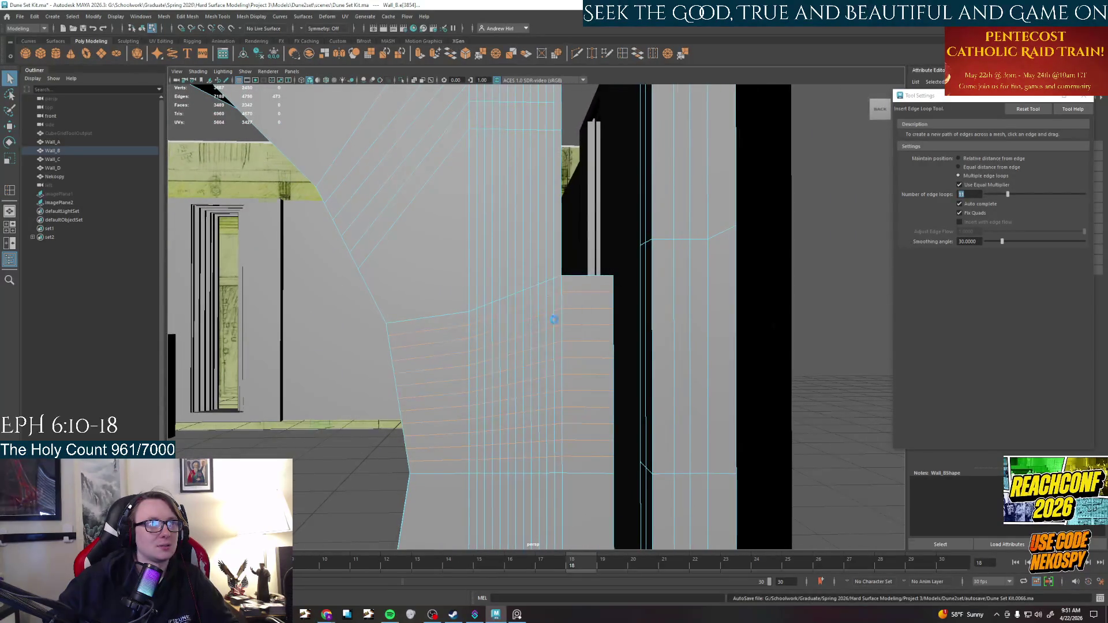
mouse_move(563, 325)
left_mouse_down("alt")
mouse_move(560, 275)
mouse_move(569, 300)
left_mouse_up("alt")
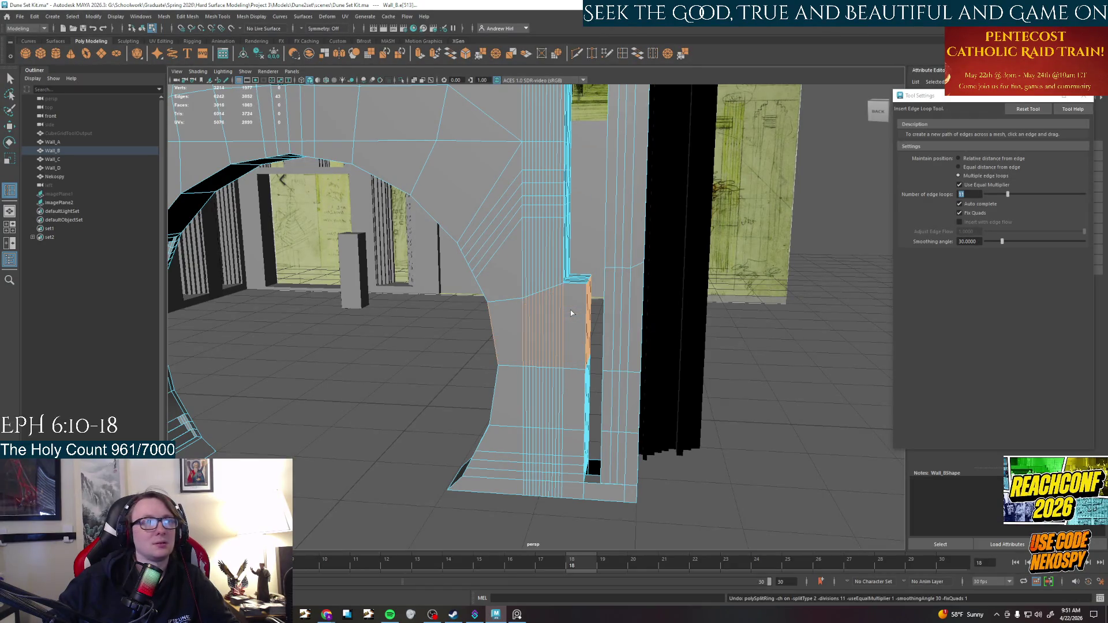
scroll(563, 310, "up", 3)
mouse_move(555, 315)
left_mouse_down("alt")
mouse_move(503, 368)
mouse_move(547, 350)
mouse_move(532, 353)
mouse_move(572, 378)
mouse_move(535, 378)
mouse_move(588, 372)
mouse_move(542, 384)
left_mouse_up("alt")
scroll(525, 358, "down", 5)
scroll(531, 353, "up", 3)
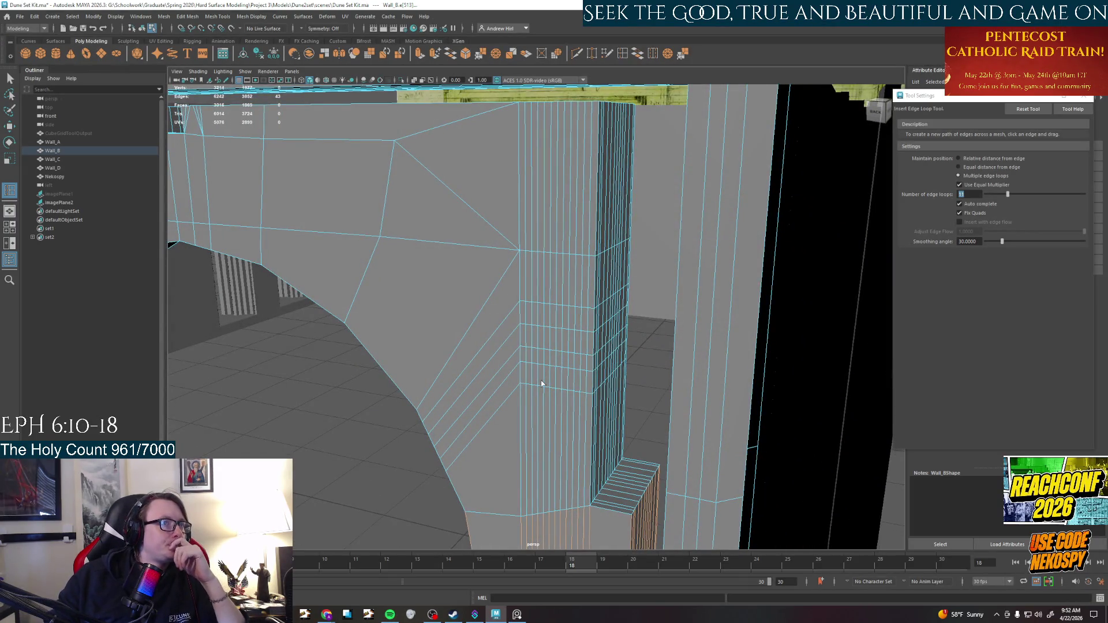
key("bracketleft")
key("bracketleft")
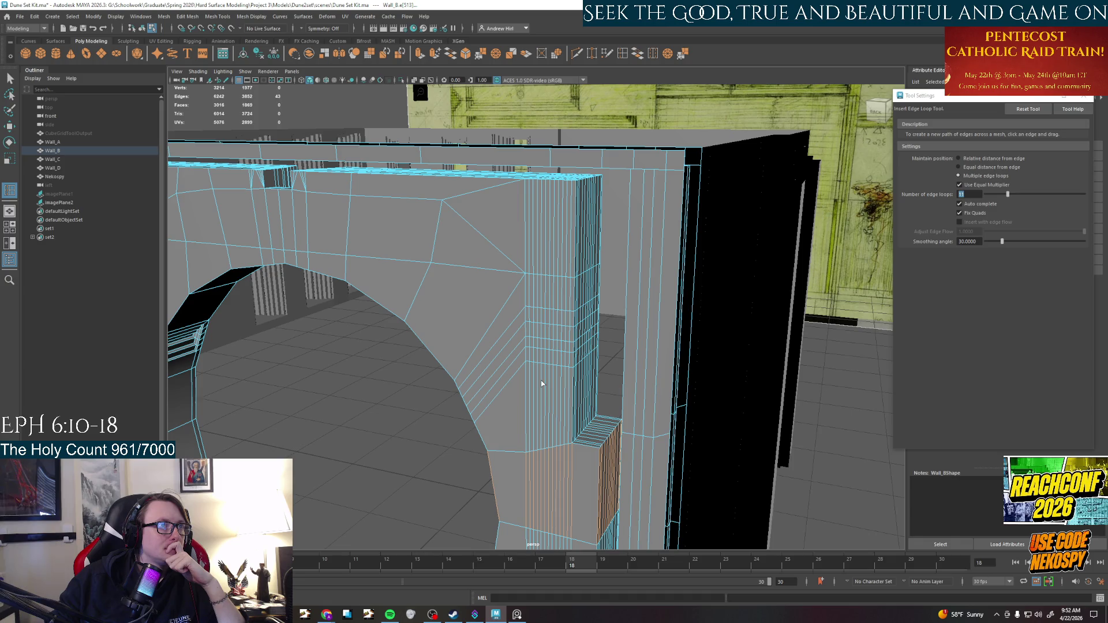
scroll(542, 384, "down", 5)
scroll(541, 382, "up", 5)
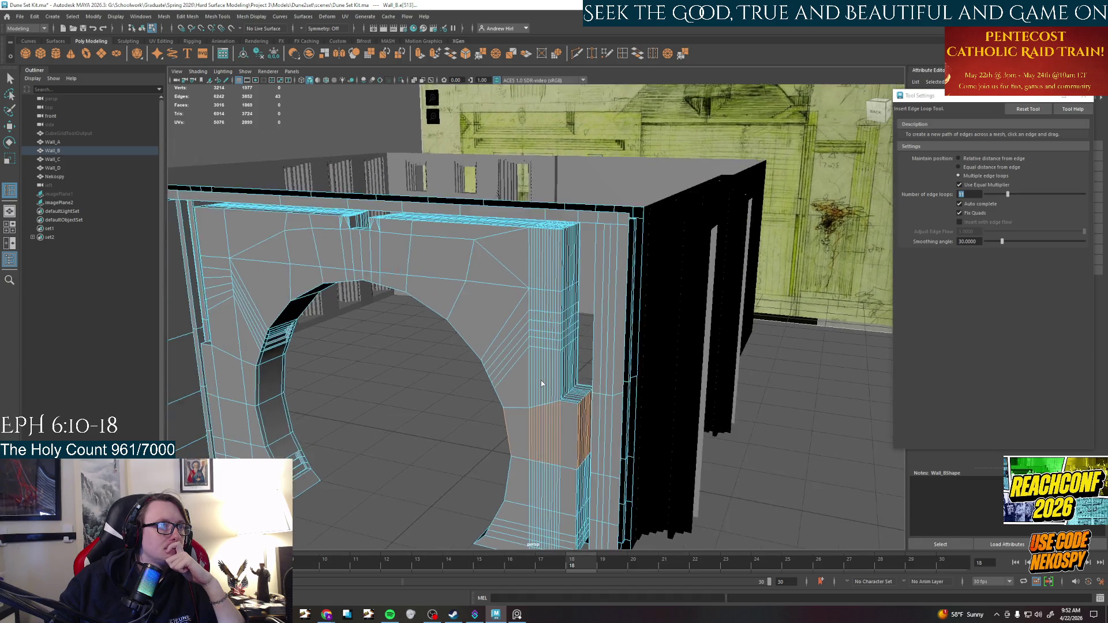
scroll(542, 382, "up", 2)
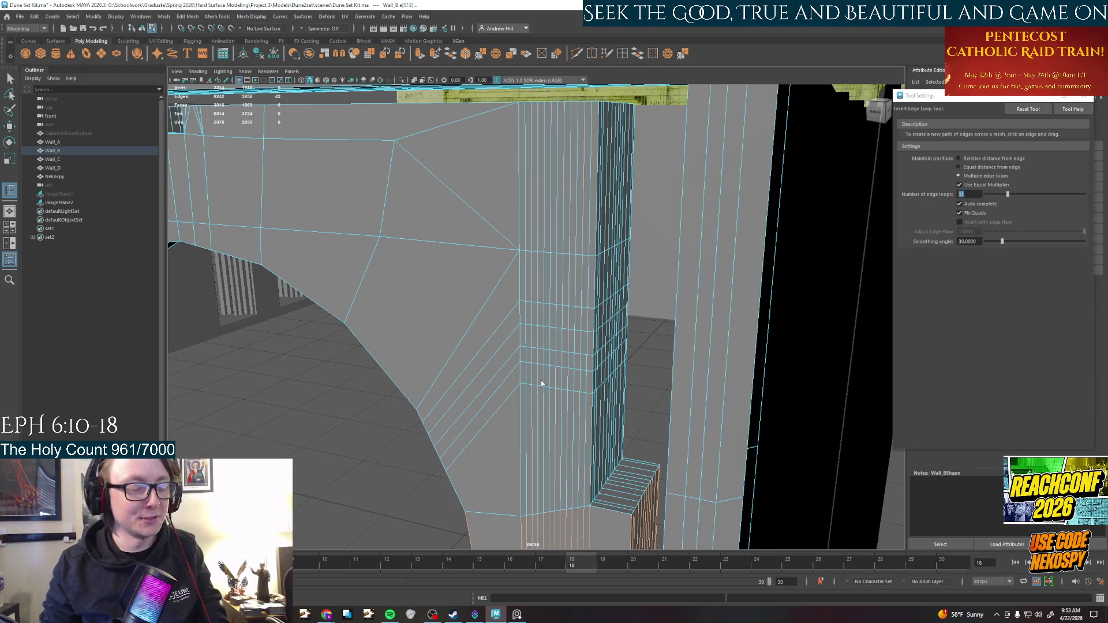
key("ctrl+z")
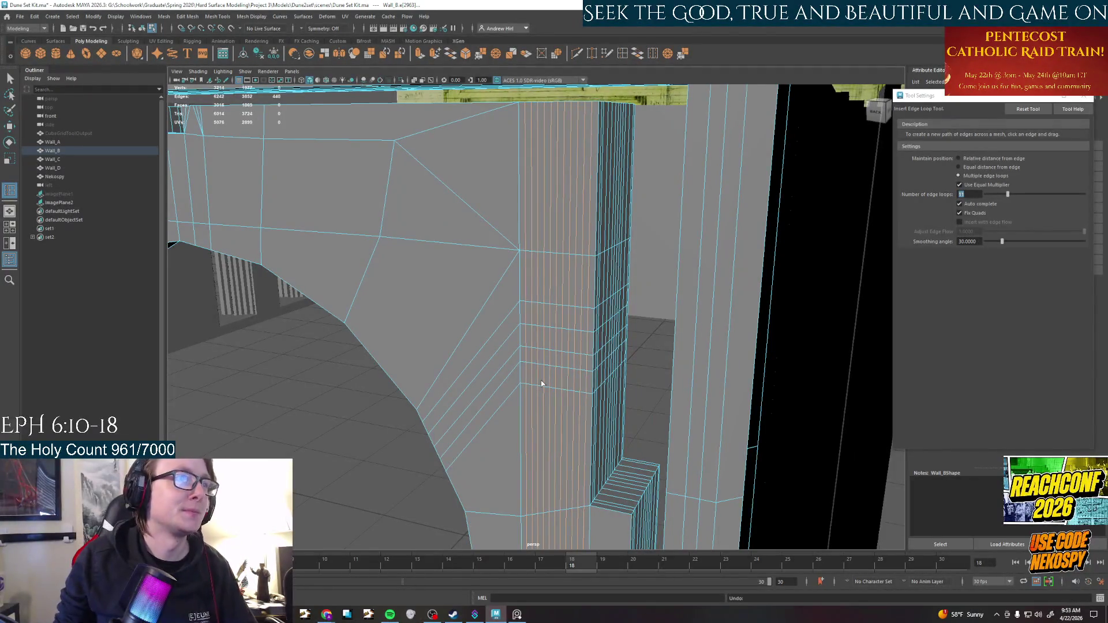
Undo the column's remaining edge loops and earlier face selections, then view the arch from the left
key("ctrl+z")
key("ctrl+z")
key("ctrl+z")
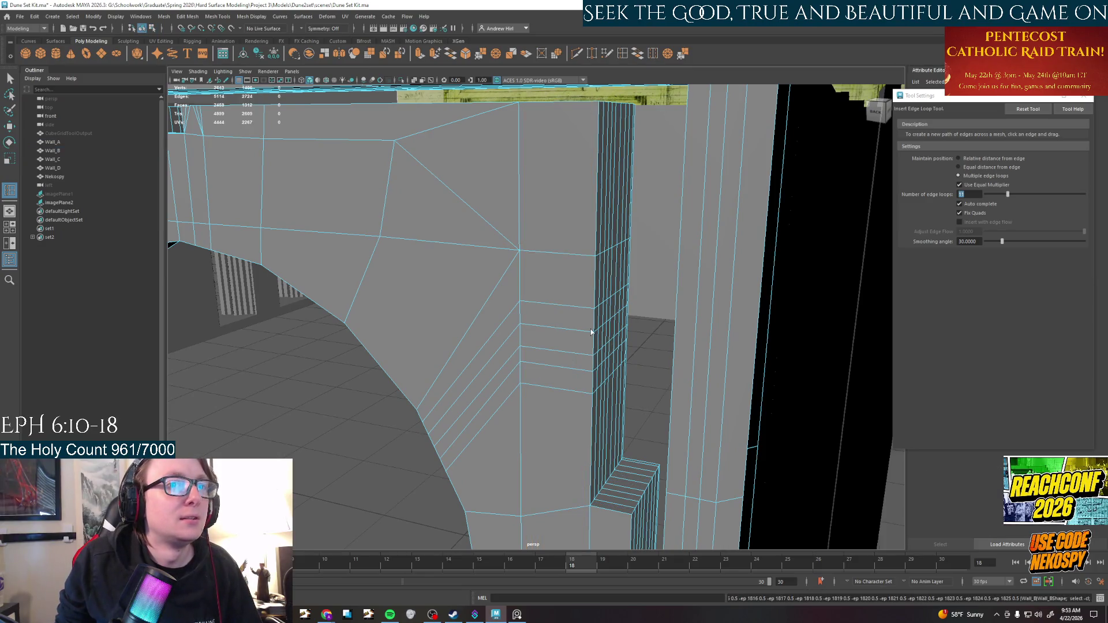
key("ctrl+z")
scroll(618, 296, "down", 5)
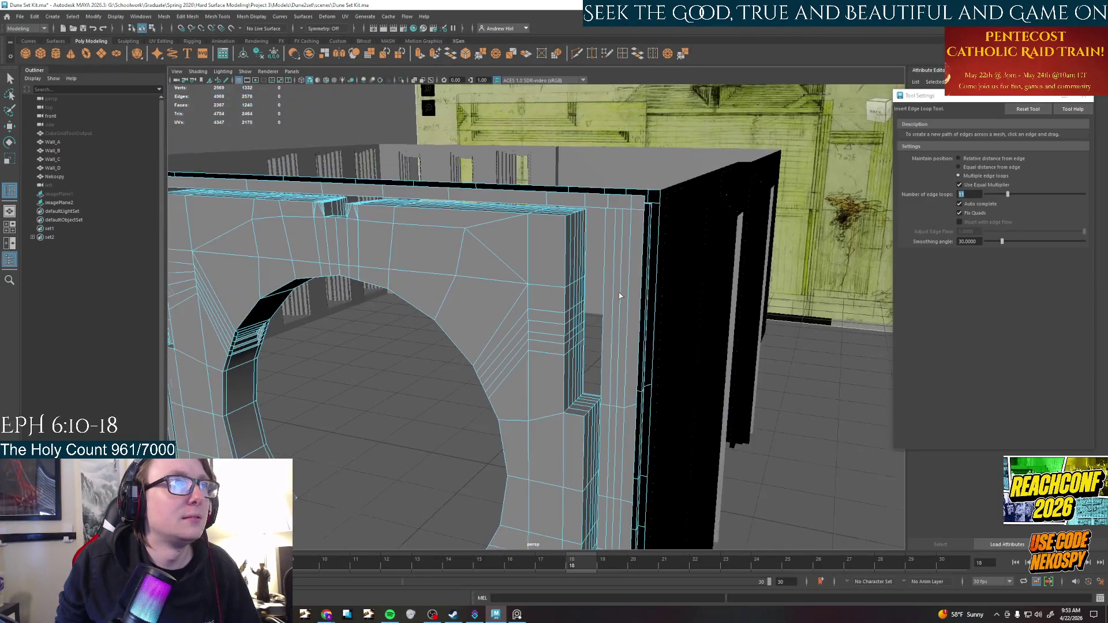
key("ctrl+z")
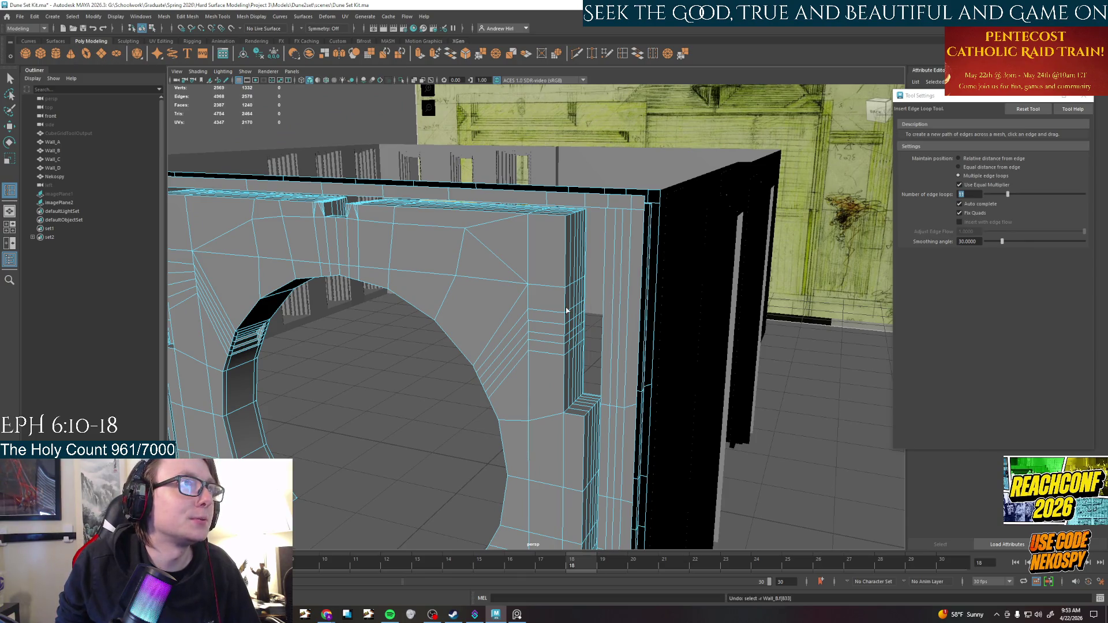
mouse_move(567, 311)
left_mouse_down("alt")
mouse_move(421, 309)
mouse_move(480, 295)
mouse_move(525, 345)
left_mouse_up("alt")
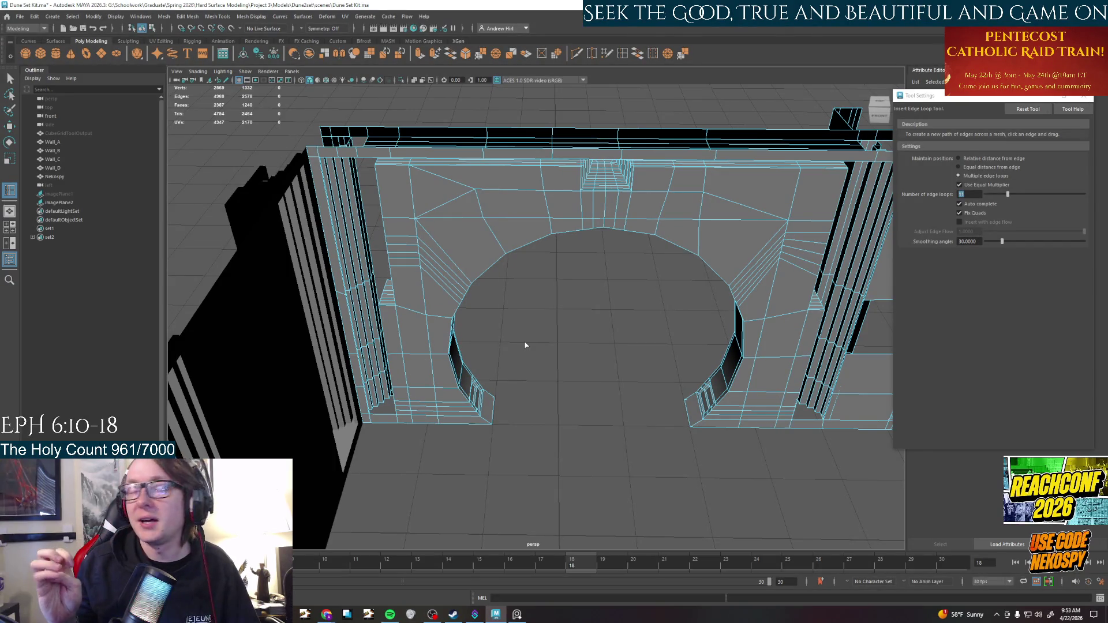
mouse_move(525, 345)
left_mouse_down("alt")
mouse_move(577, 324)
mouse_move(642, 362)
left_mouse_up("alt")
left_click_drag(640, 311, 635, 320, "alt")
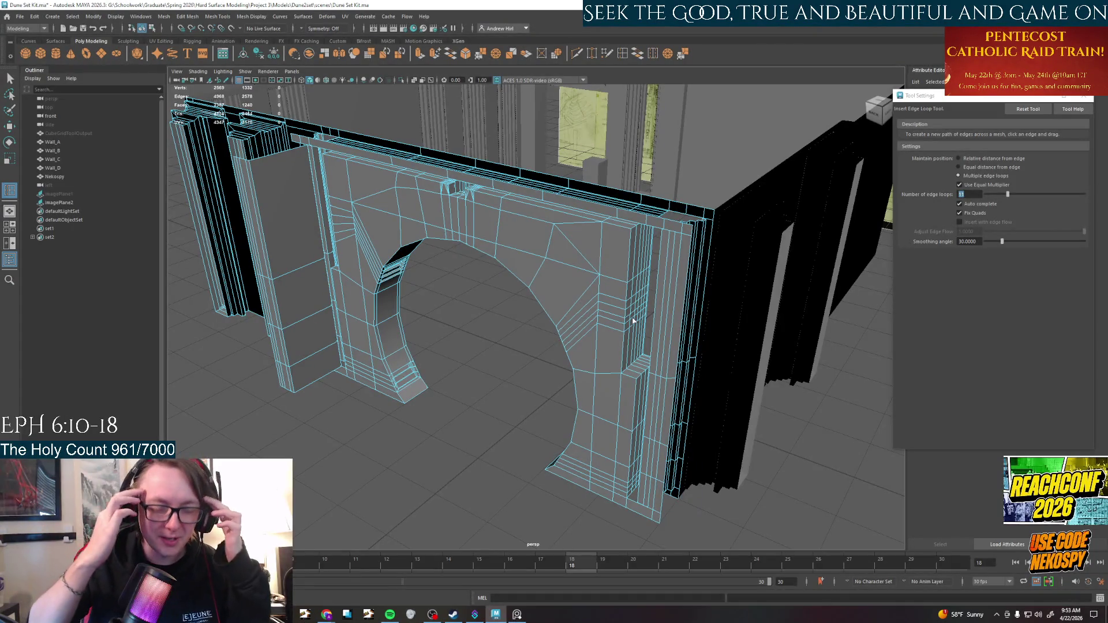
mouse_move(633, 320)
left_mouse_down("alt")
mouse_move(459, 360)
mouse_move(544, 360)
mouse_move(421, 348)
mouse_move(527, 354)
mouse_move(569, 322)
mouse_move(569, 337)
left_mouse_up("alt")
Undo two more face selections, redo the last one, and view the arch wall frontally
key("ctrl+z")
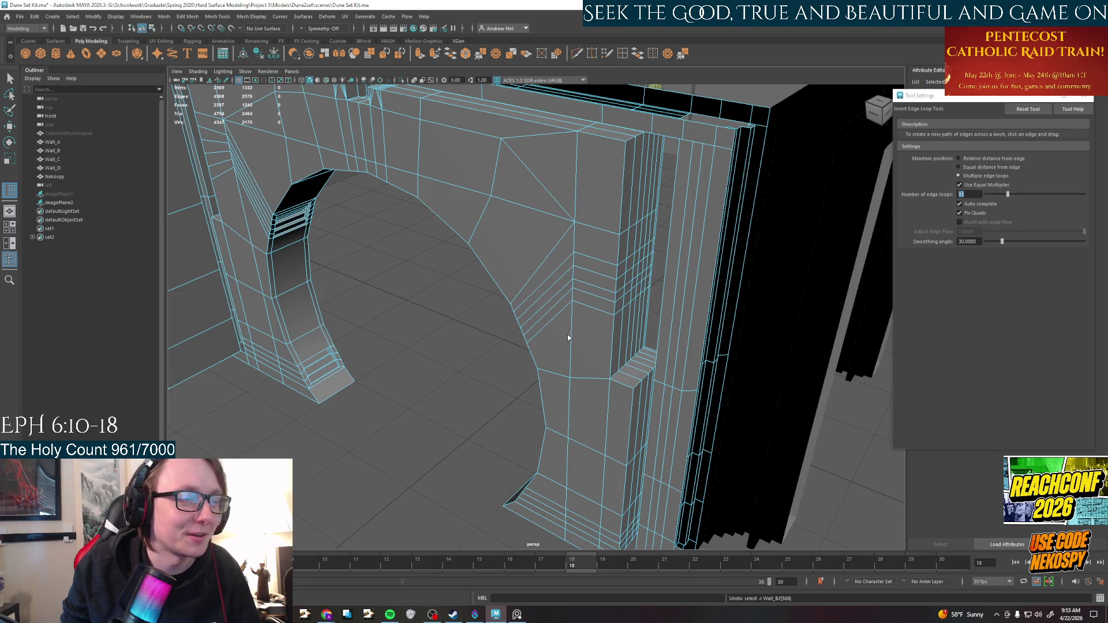
mouse_move(580, 337)
left_mouse_down("alt")
mouse_move(588, 352)
mouse_move(610, 317)
mouse_move(662, 349)
mouse_move(606, 299)
mouse_move(487, 365)
left_mouse_up("alt")
key("ctrl+z")
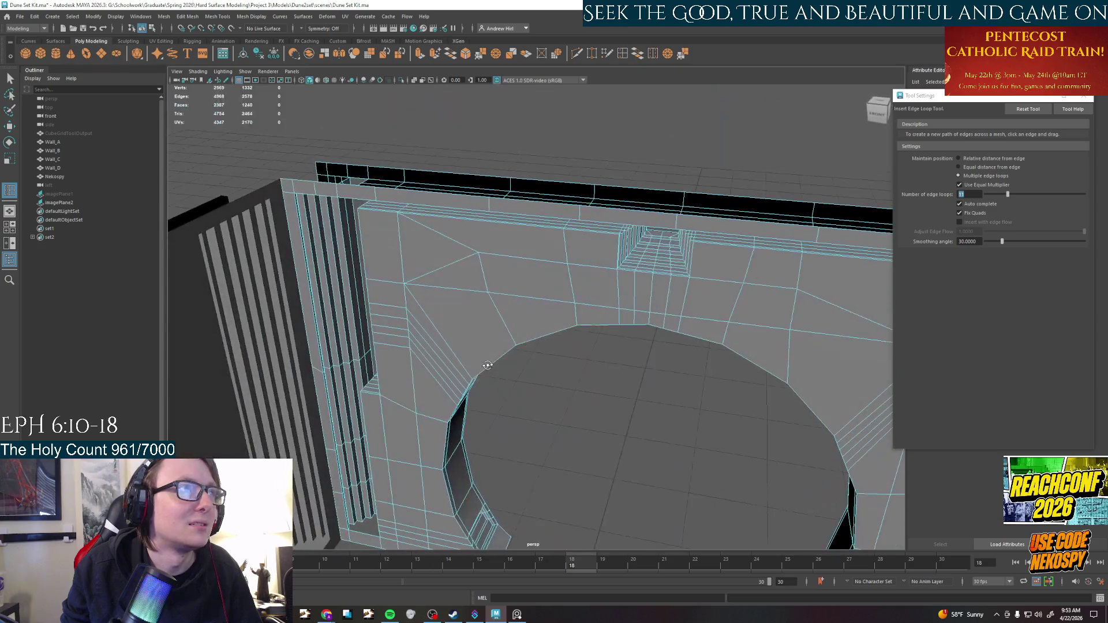
key("shift+z")
key("shift+z")
key("shift+z")
mouse_move(434, 379)
left_mouse_down("alt")
mouse_move(625, 372)
mouse_move(604, 372)
left_mouse_up("alt")
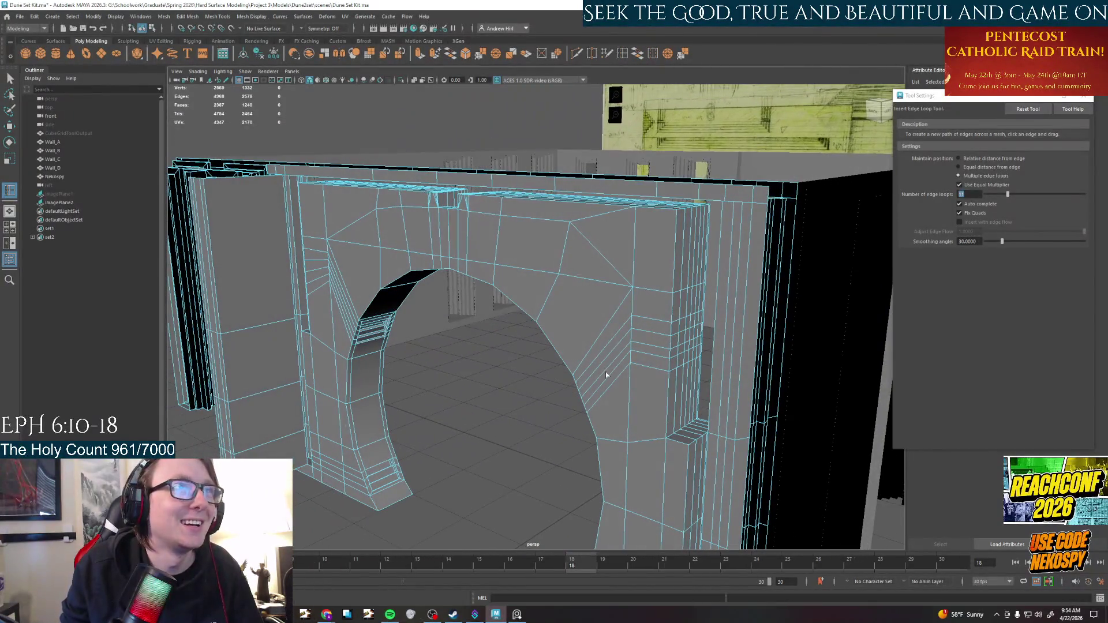
left_click_drag(607, 314, 648, 299, "alt")
Step back to Wall_B being selected and frame the arch opening from the front
key("z")
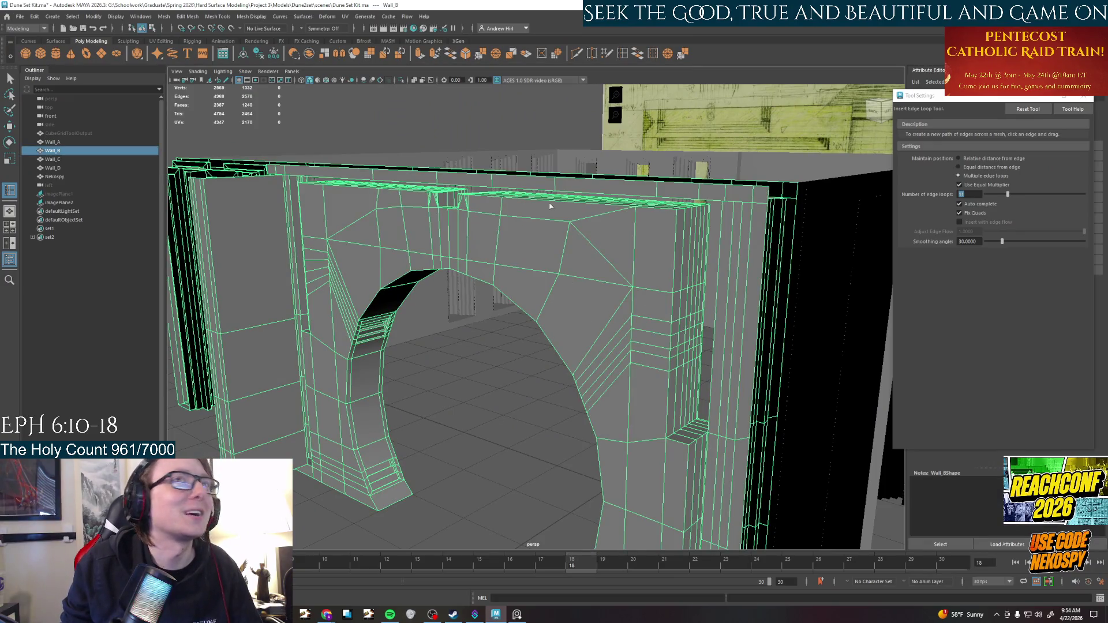
key("z")
key("z")
key("z")
key("z")
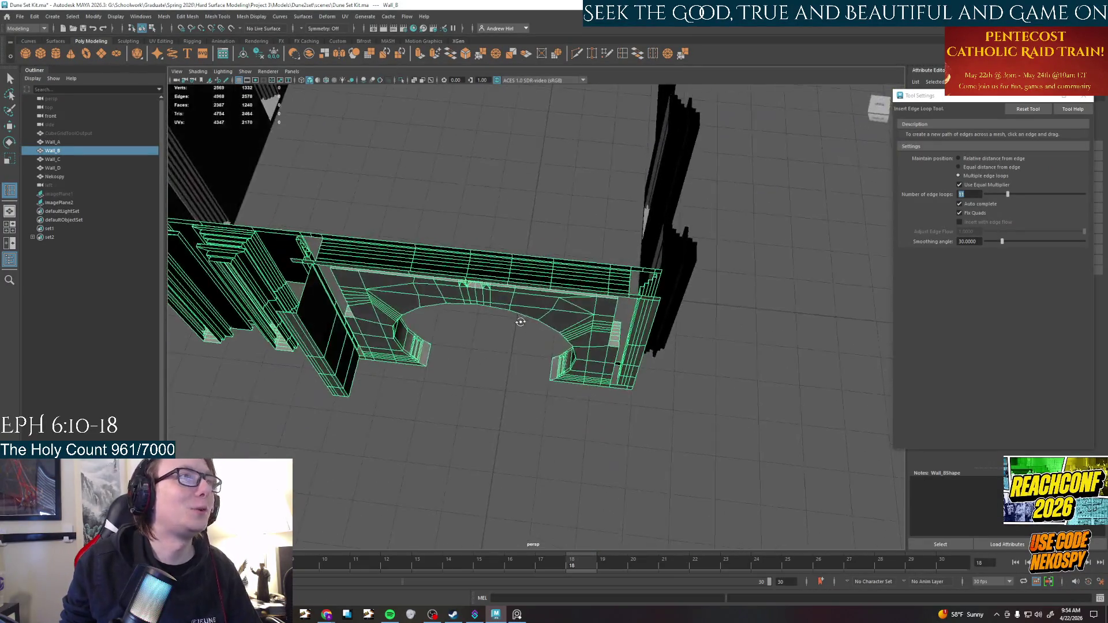
key("z")
key("z")
key("z")
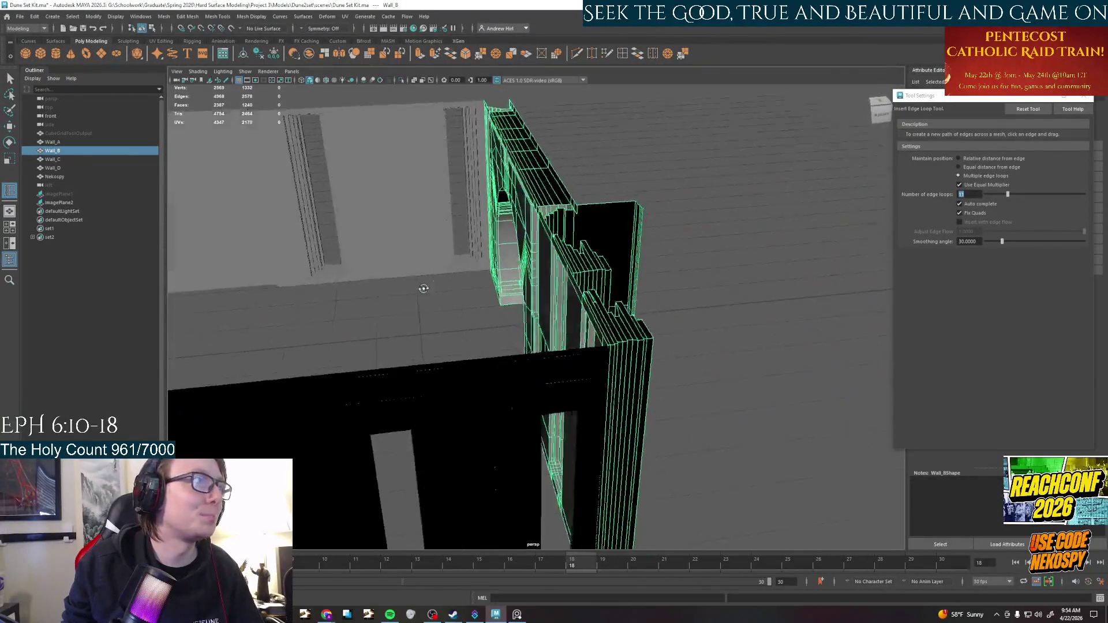
mouse_move(358, 271)
left_mouse_down("alt")
mouse_move(450, 277)
mouse_move(387, 278)
mouse_move(302, 317)
mouse_move(373, 295)
mouse_move(436, 333)
mouse_move(430, 346)
mouse_move(462, 340)
mouse_move(438, 330)
mouse_move(462, 340)
mouse_move(605, 319)
mouse_move(554, 349)
left_mouse_up("alt")
scroll(553, 349, "up", 5)
middle_click_drag(554, 349, 554, 349, "alt")
left_click_drag(554, 349, 575, 411, "alt")
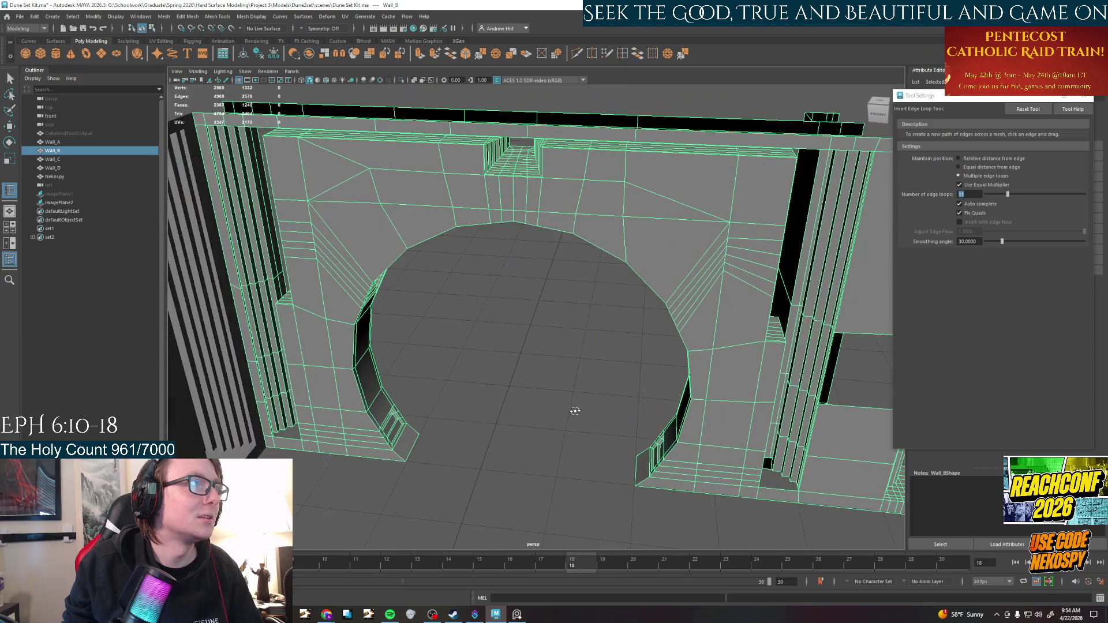
Run Edit > Delete All by Type > History, then clear the selection
left_click(20, 16)
left_click(35, 16)
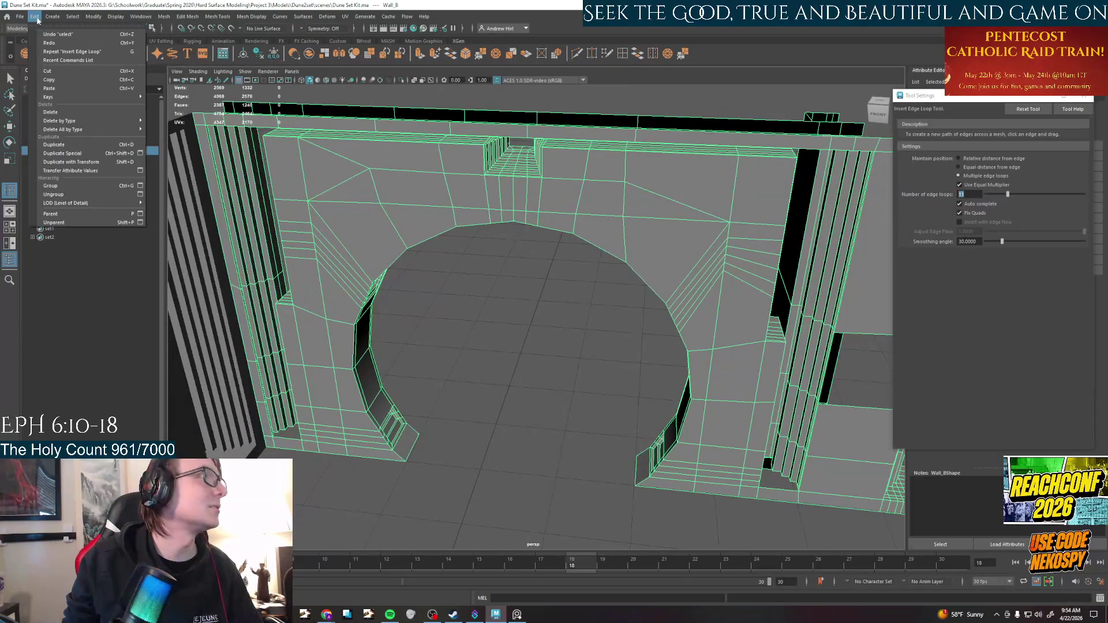
mouse_move(67, 130)
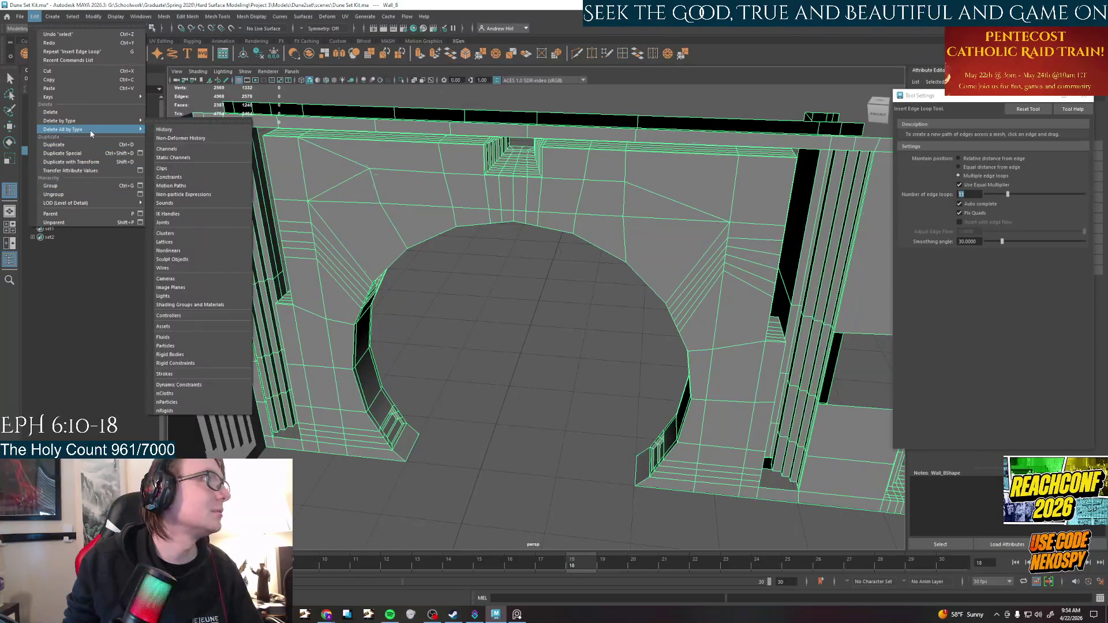
left_click(173, 133)
left_click(520, 351)
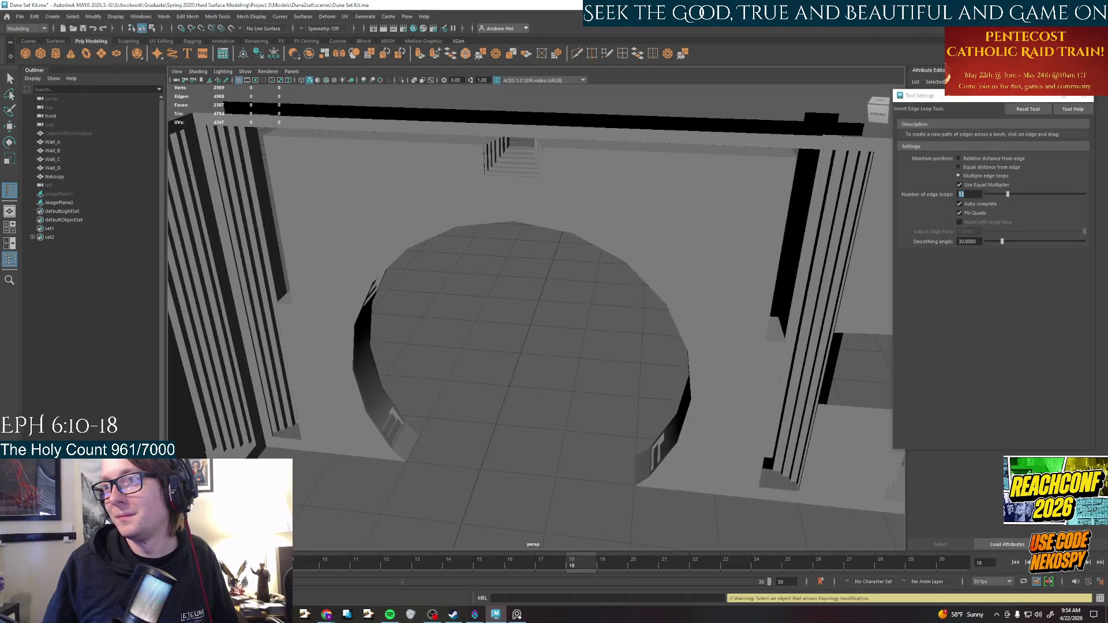
Look over the walls, arch and gridded floor, then approve the pending autosave with Yes
mouse_move(626, 277)
left_mouse_down("alt")
mouse_move(536, 362)
mouse_move(557, 371)
mouse_move(594, 265)
mouse_move(577, 268)
mouse_move(579, 282)
mouse_move(668, 353)
mouse_move(638, 383)
mouse_move(587, 377)
mouse_move(548, 306)
mouse_move(655, 317)
mouse_move(647, 321)
left_mouse_up("alt")
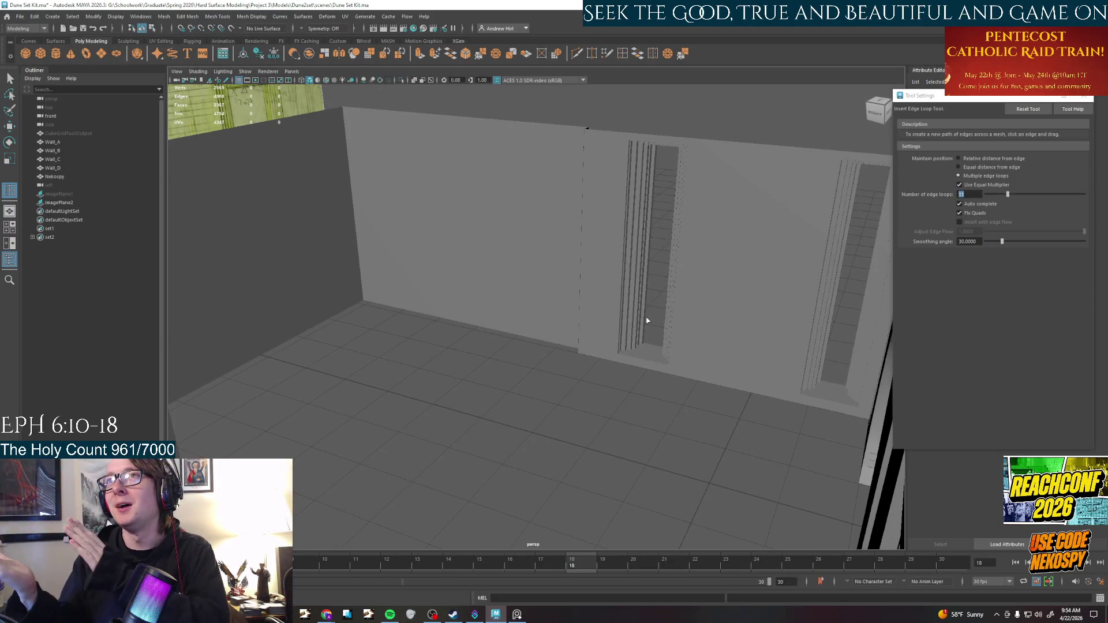
left_click_drag(682, 248, 783, 469, "alt")
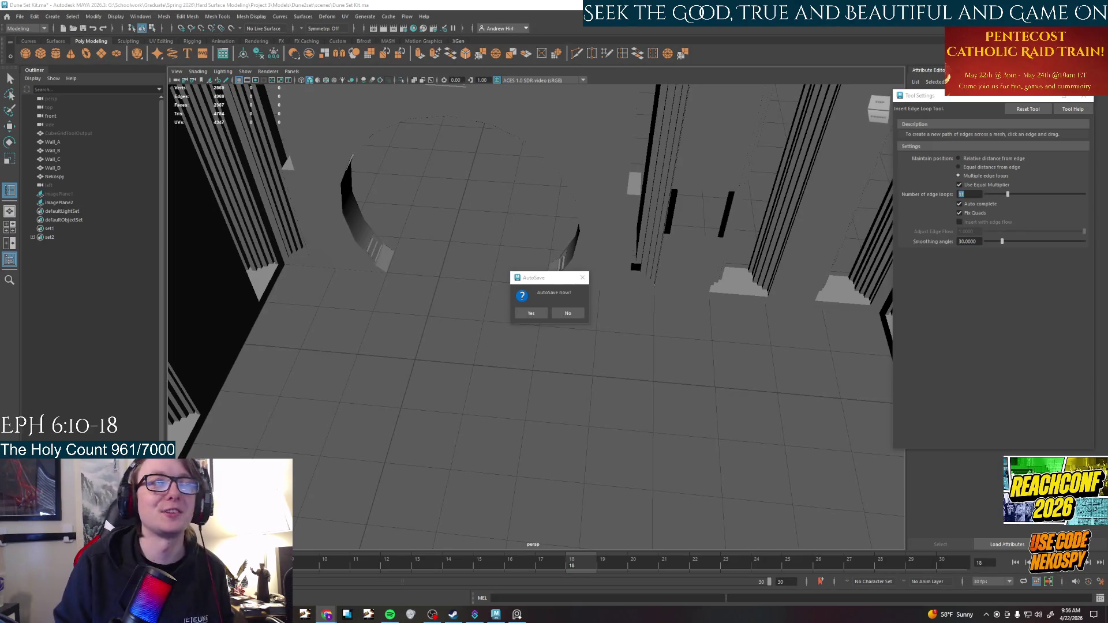
left_click(527, 313)
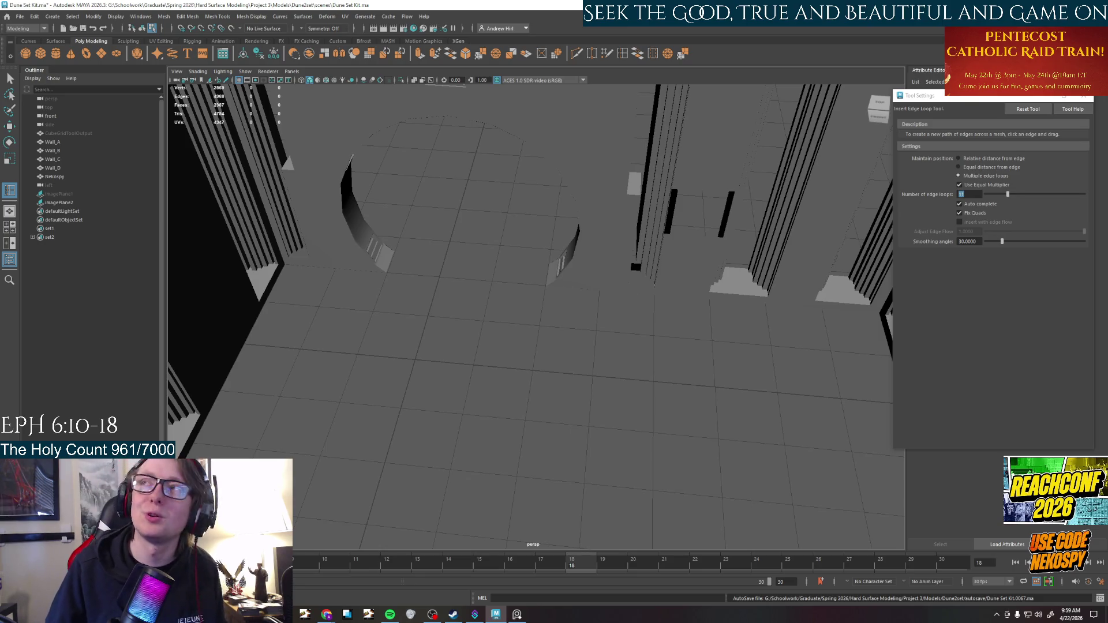
left_click(1084, 96)
left_click(20, 16)
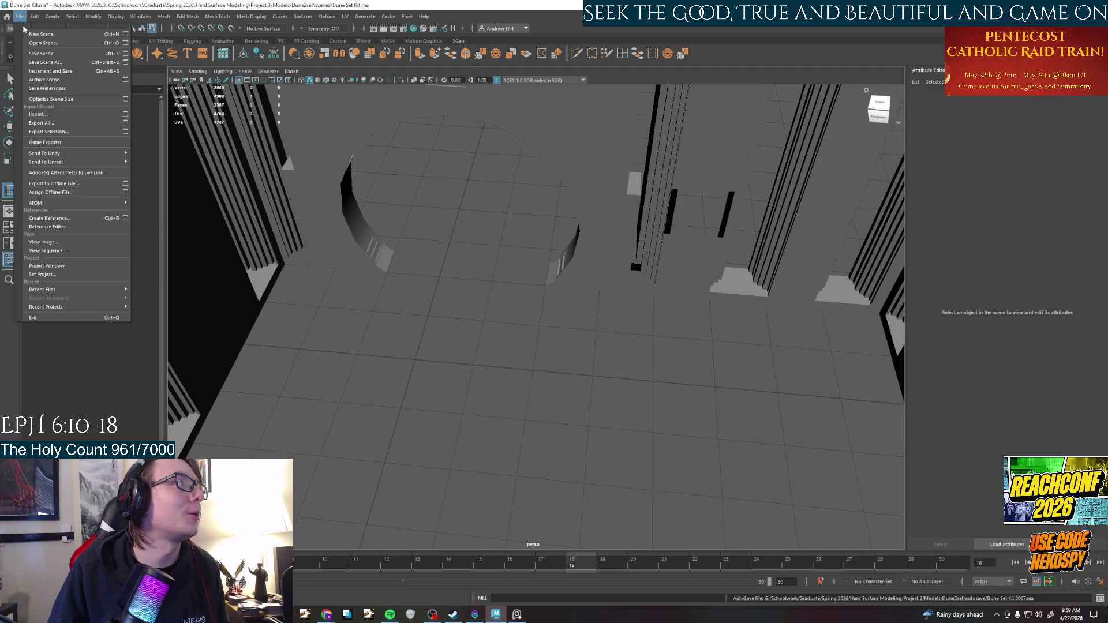
left_click(46, 63)
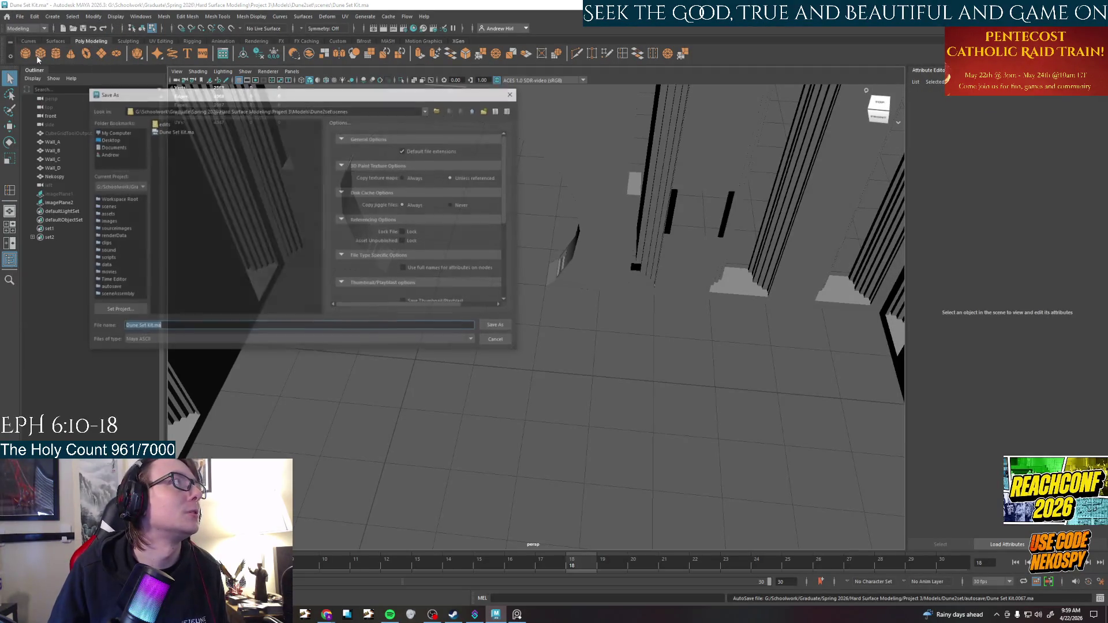
left_click(151, 327)
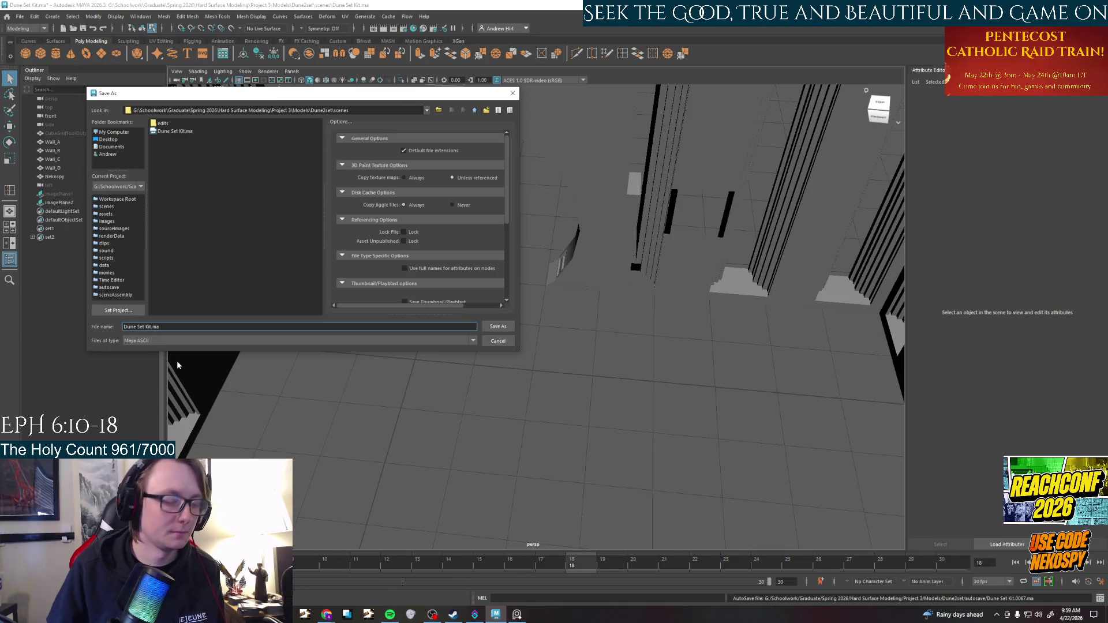
type("_02")
key("Return")
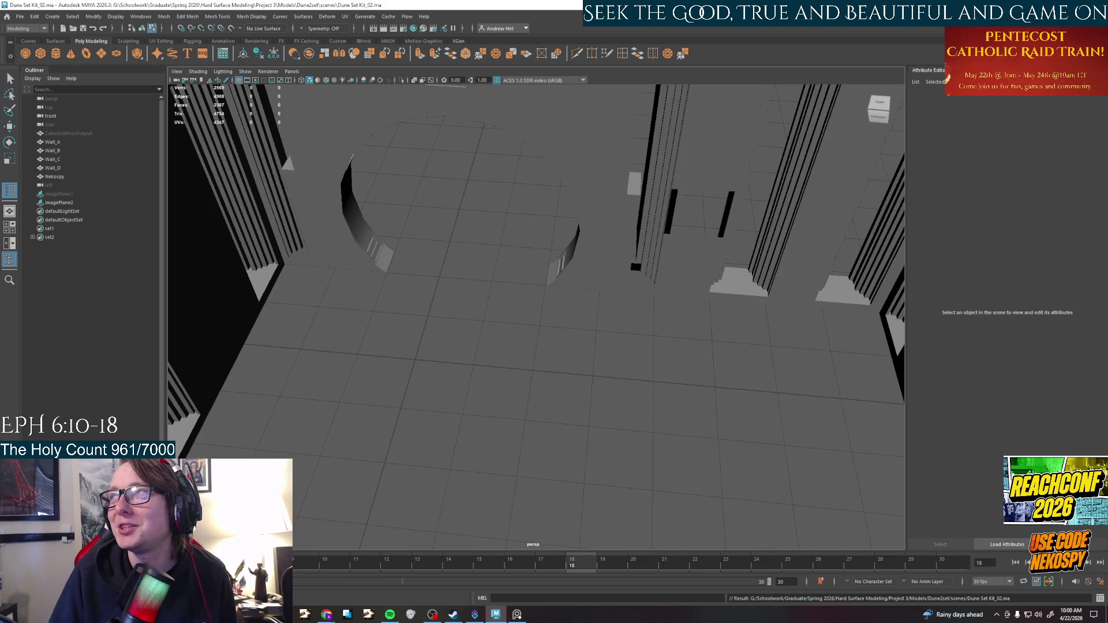
left_click(326, 614)
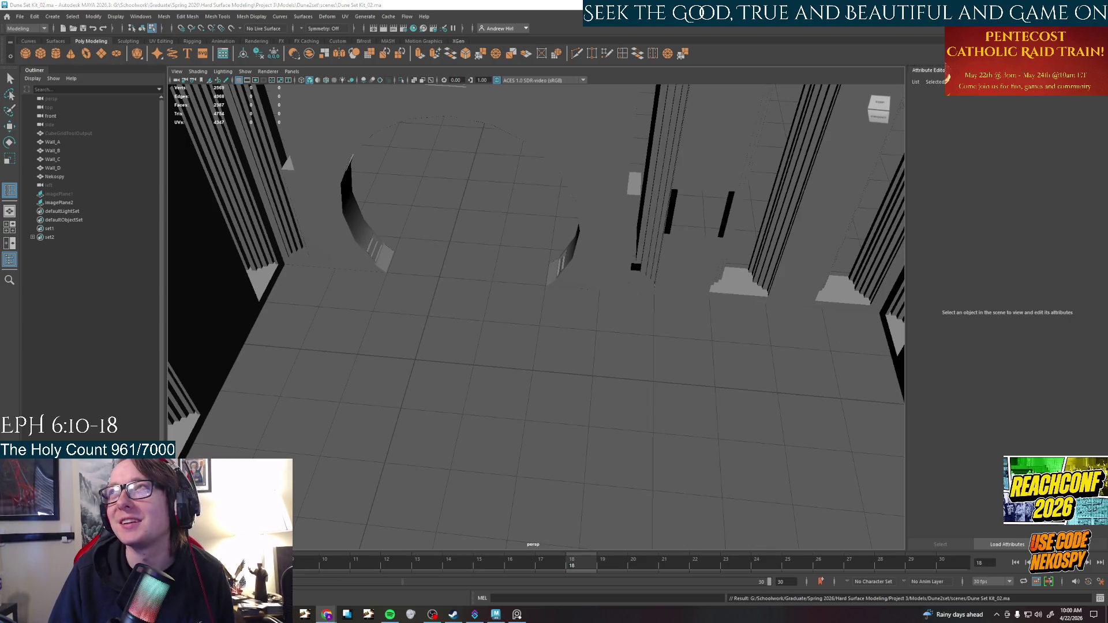